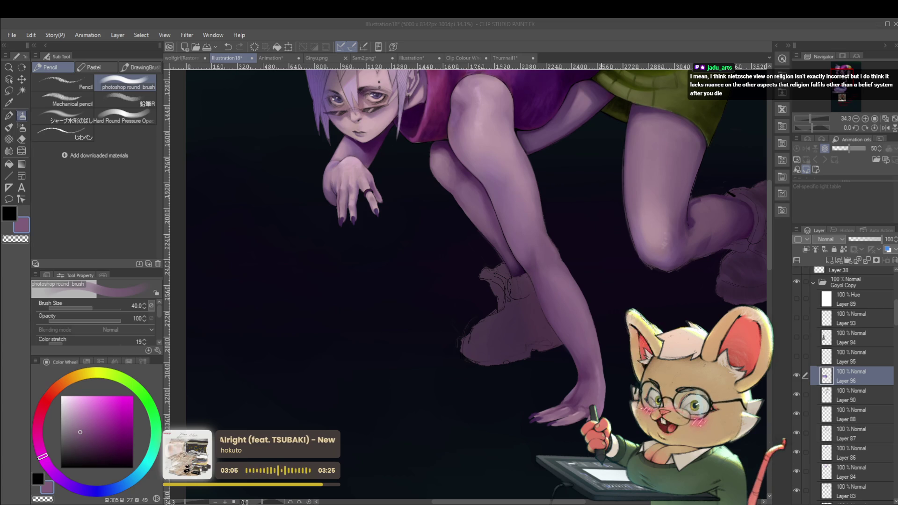
Pan the artwork and zoom out from 34.3% to 23.4% to frame the whole crouching figure.
left_click(574, 333)
left_click_drag(574, 333, 578, 373)
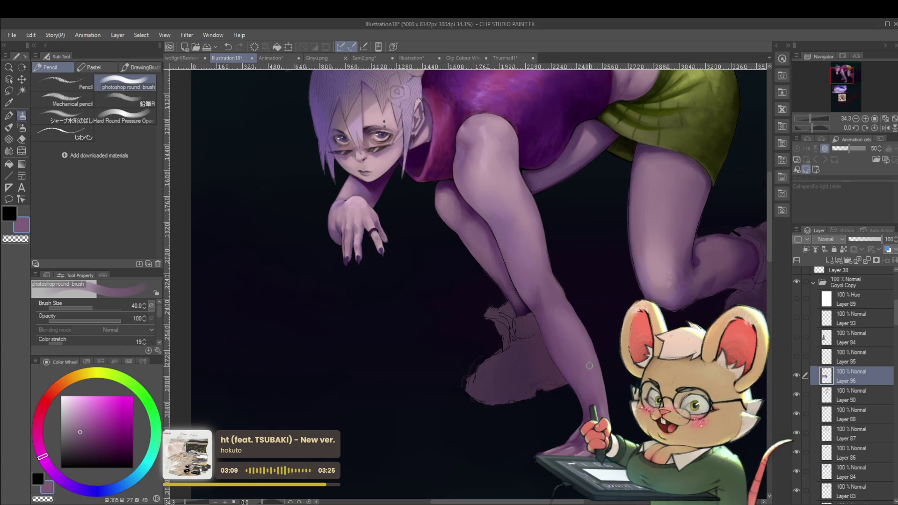
left_click_drag(586, 381, 597, 361)
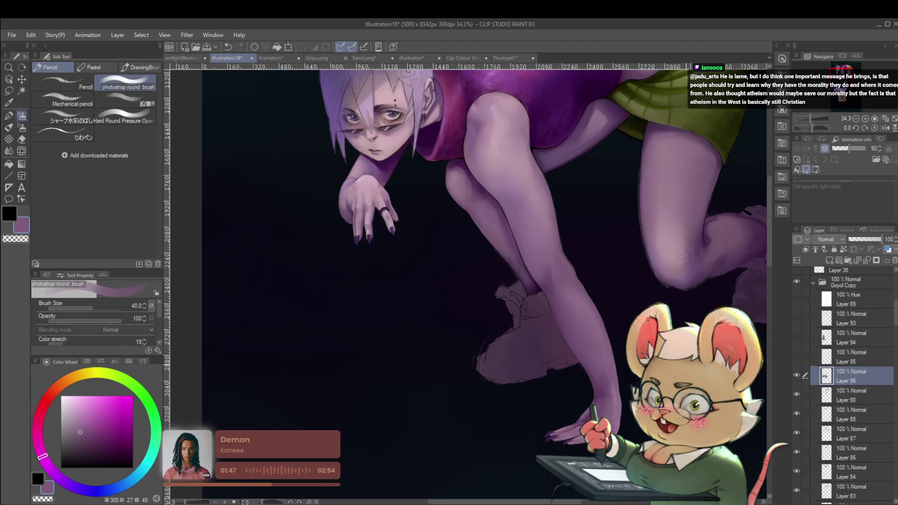
left_click_drag(468, 234, 442, 295)
scroll(466, 280, "down", 3)
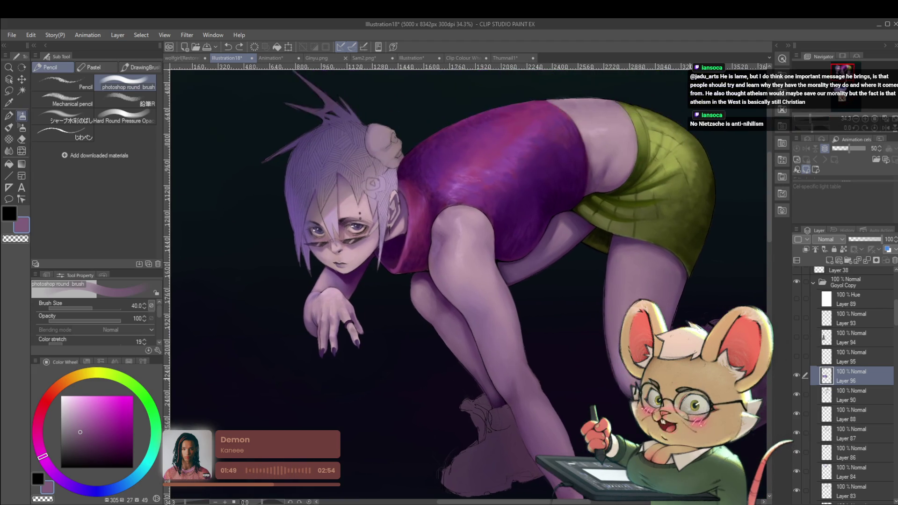
Recenter the zoomed-out crouching figure in the view.
left_click_drag(467, 280, 447, 283)
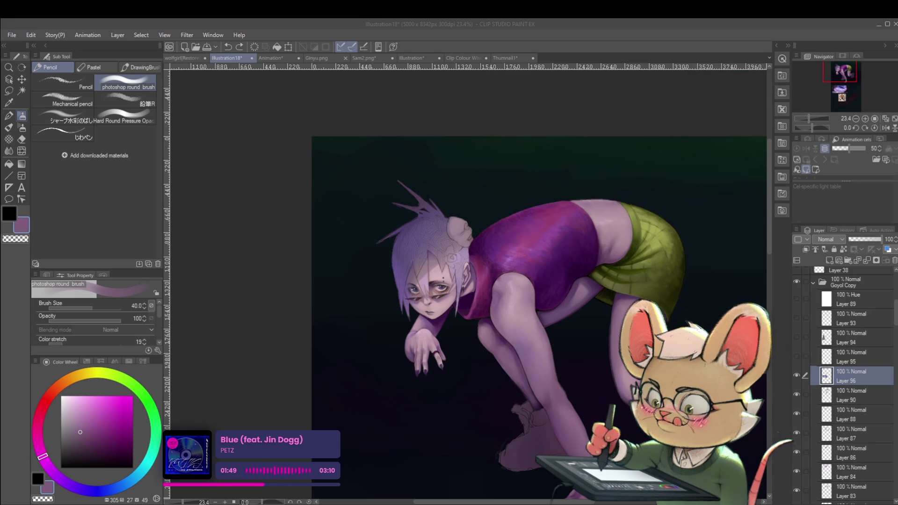
mouse_move(706, 266)
left_mouse_down()
mouse_move(695, 250)
mouse_move(678, 254)
mouse_move(688, 218)
left_mouse_up()
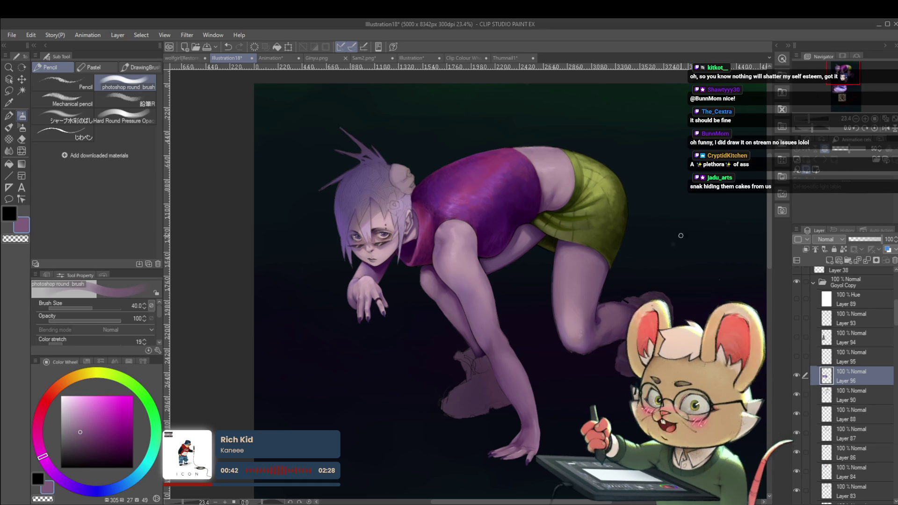
Paste the pink-umbrella picture as Layer 97, enlarge it and place it beside the figure's hip.
left_click_drag(679, 242, 625, 248)
scroll(625, 249, "down", 2)
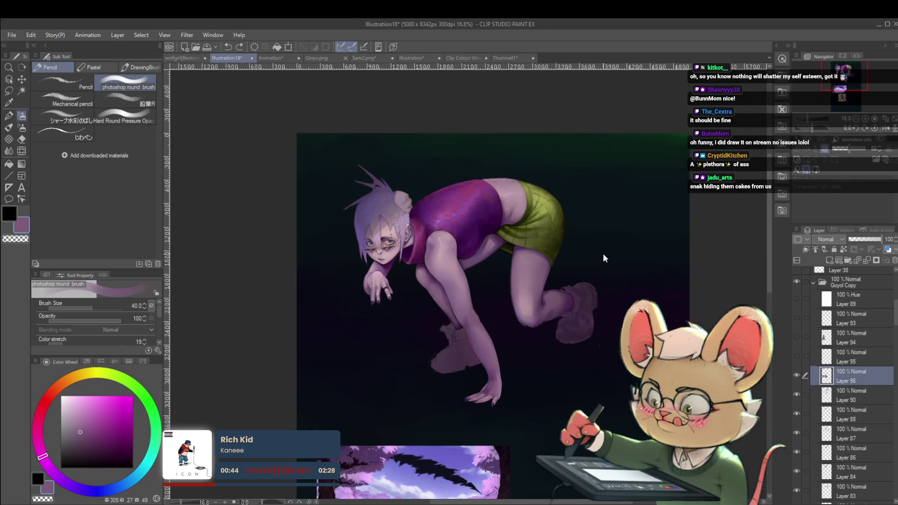
key("ctrl+v")
key("ctrl+t")
mouse_move(327, 151)
left_mouse_down()
mouse_move(386, 193)
mouse_move(608, 243)
mouse_move(590, 229)
left_mouse_up()
scroll(617, 212, "up", 2)
scroll(617, 212, "up", 1)
left_click_drag(546, 249, 511, 244)
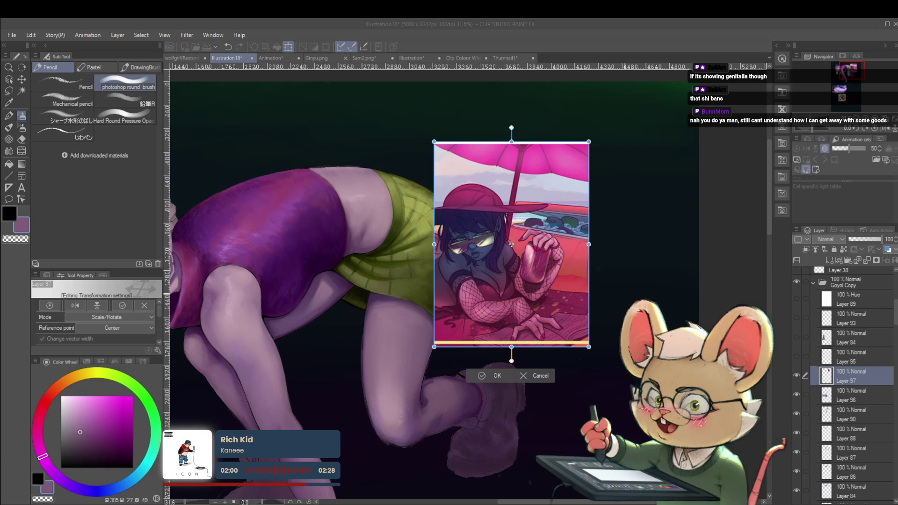
Apply the resize of the pink-umbrella reference picture.
left_click(680, 313)
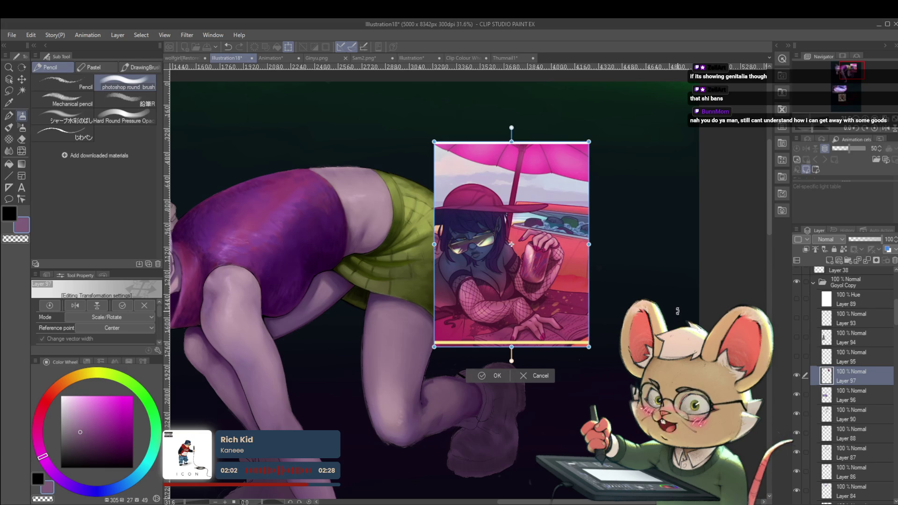
key("Return")
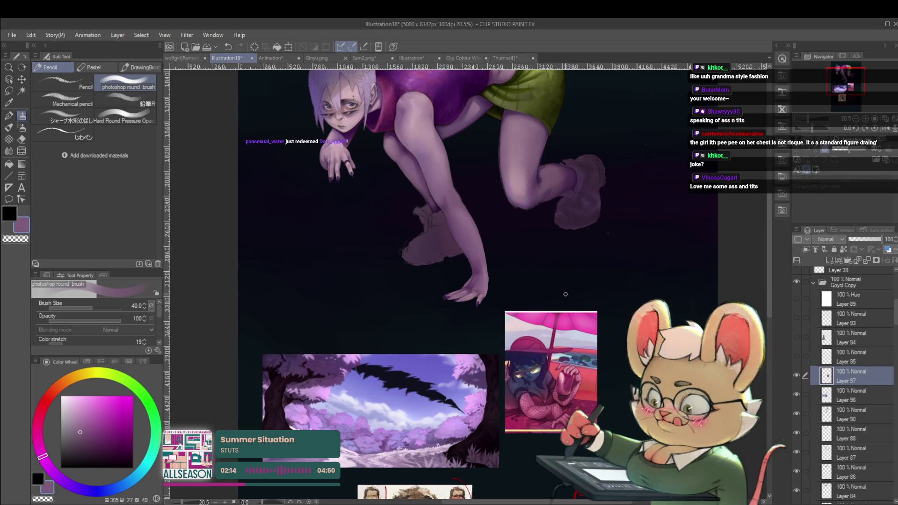
Zoom and pan the view down to the figure's legs, feet and lower hand.
left_click_drag(586, 266, 573, 401)
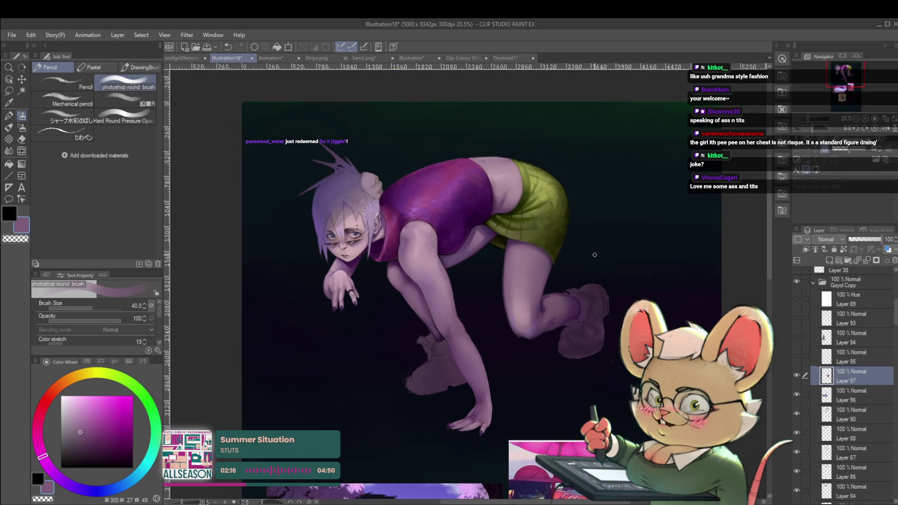
left_click(579, 301)
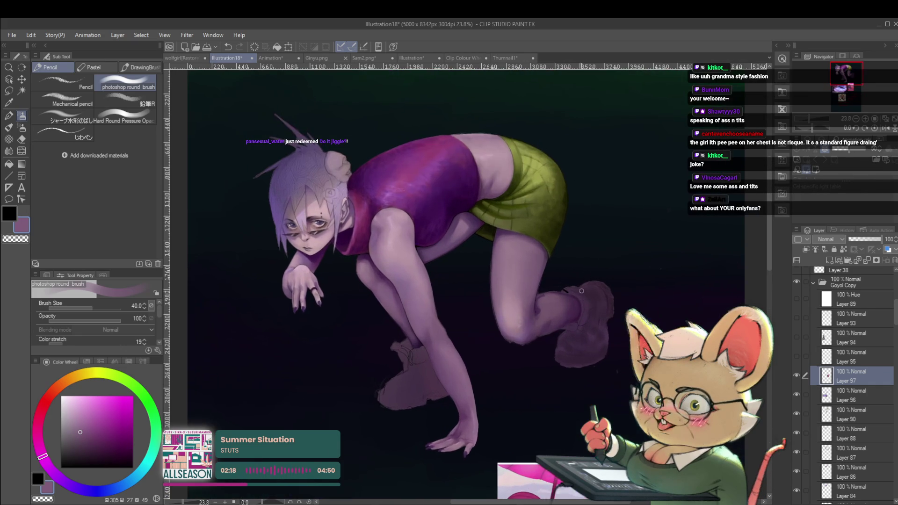
left_click_drag(614, 297, 605, 313)
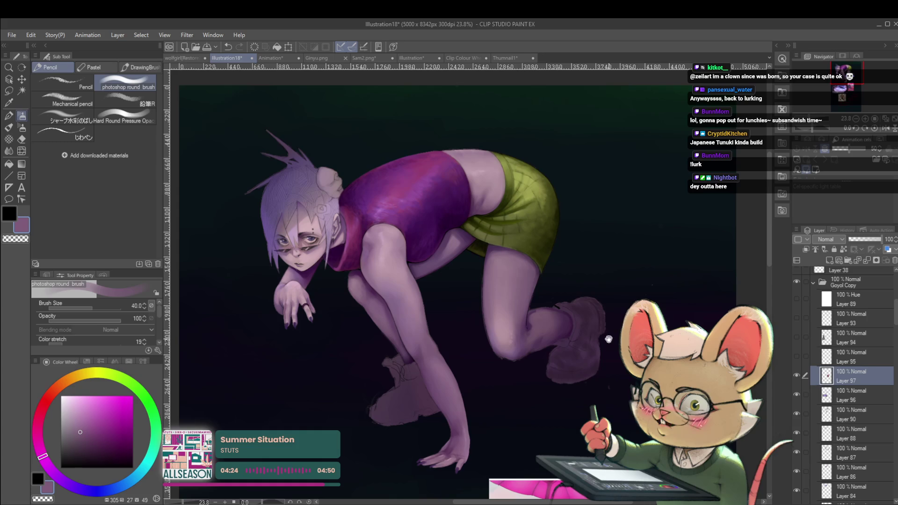
scroll(606, 339, "down", 3)
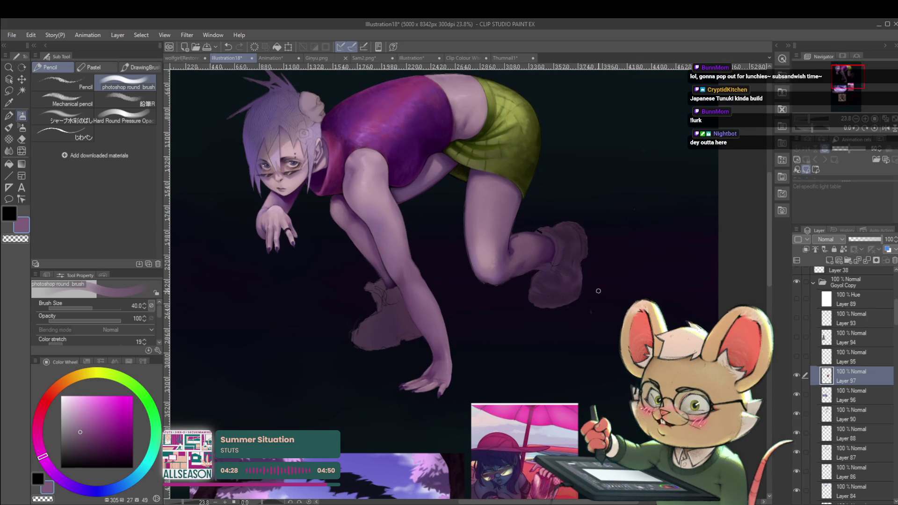
left_click_drag(599, 307, 655, 357)
scroll(614, 357, "down", 1)
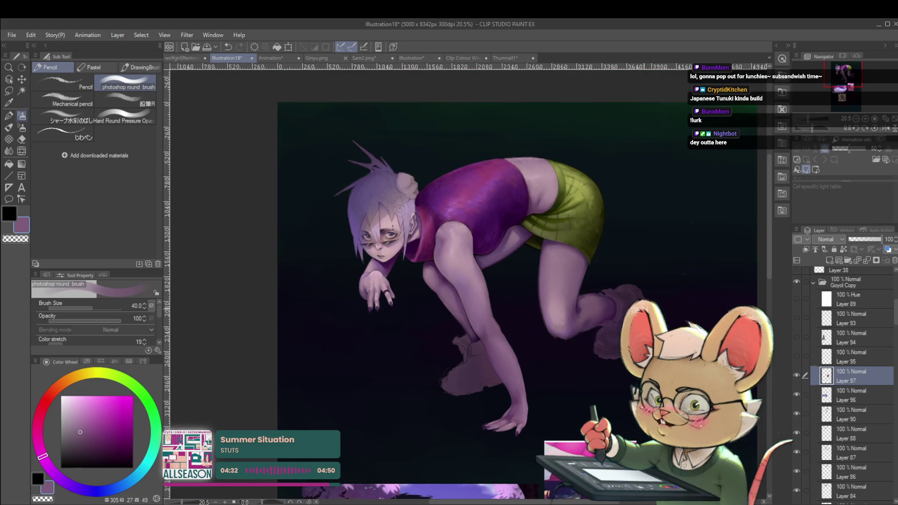
scroll(620, 311, "up", 2)
left_click_drag(592, 318, 587, 323)
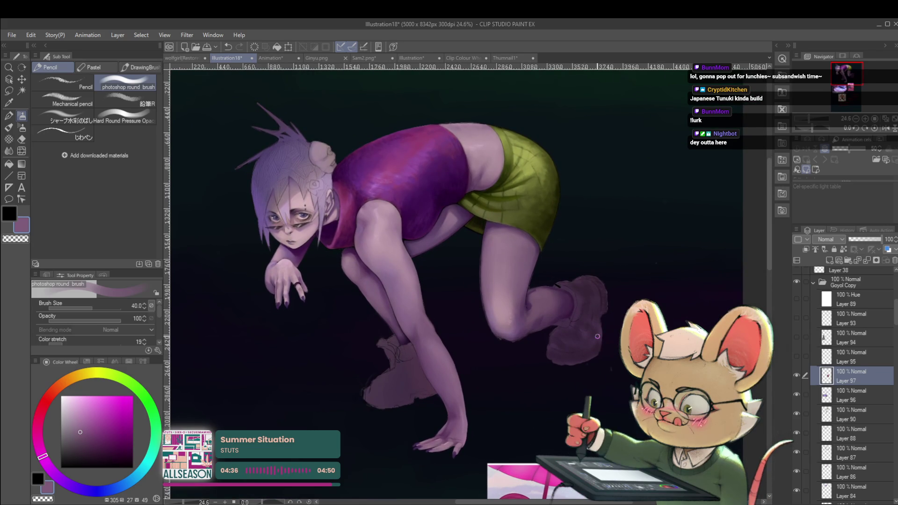
left_click_drag(598, 337, 620, 318)
left_click_drag(589, 395, 610, 311)
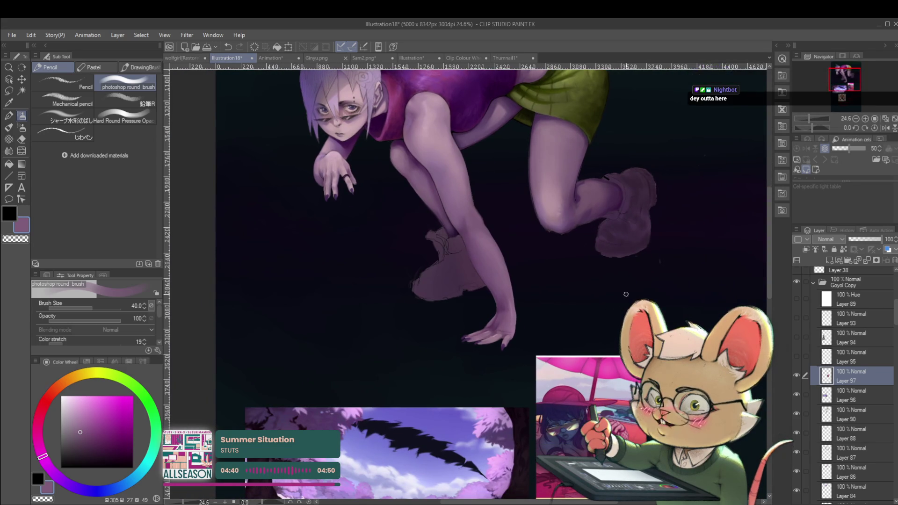
Sample the pale mauve skin tone from the lower hand and shrink the brush to 25.
scroll(610, 312, "down", 1)
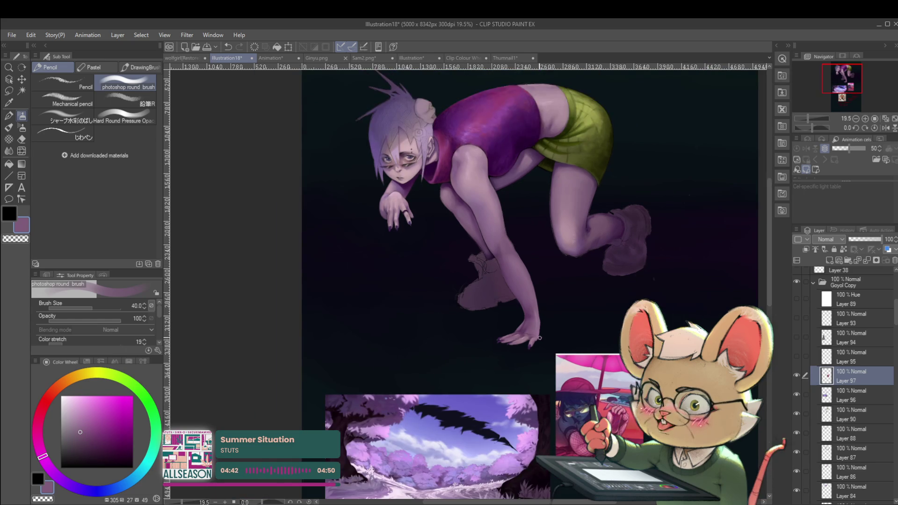
scroll(518, 346, "up", 2)
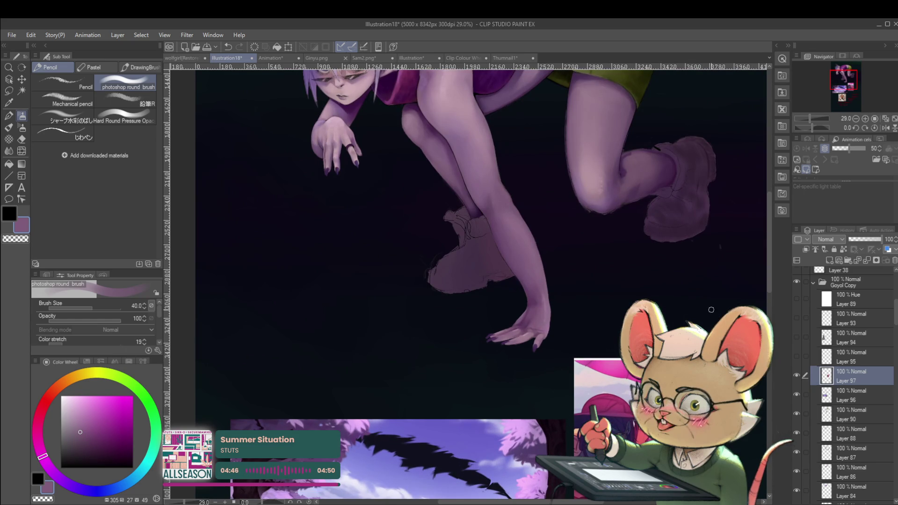
scroll(613, 297, "down", 2)
scroll(559, 373, "up", 3)
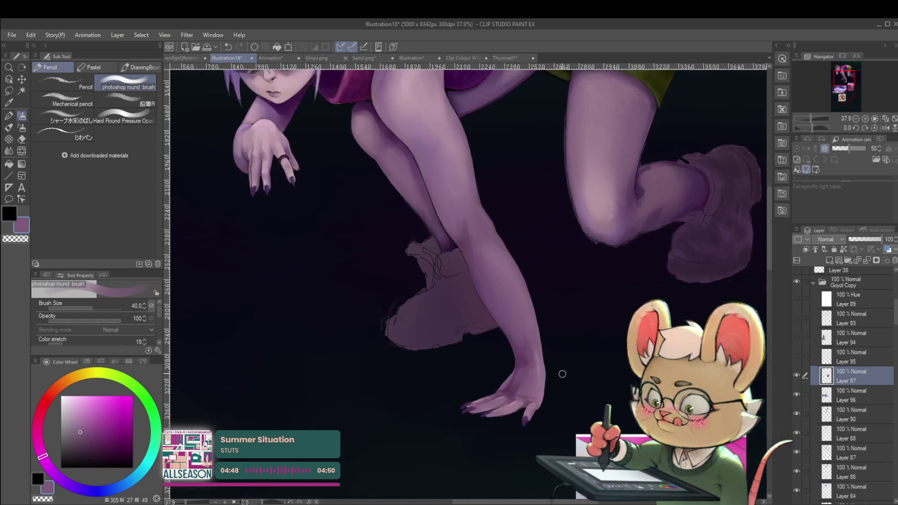
left_click(496, 386, "alt")
key("bracketleft")
mouse_move(508, 365)
left_mouse_down()
mouse_move(569, 393)
mouse_move(547, 408)
left_mouse_up()
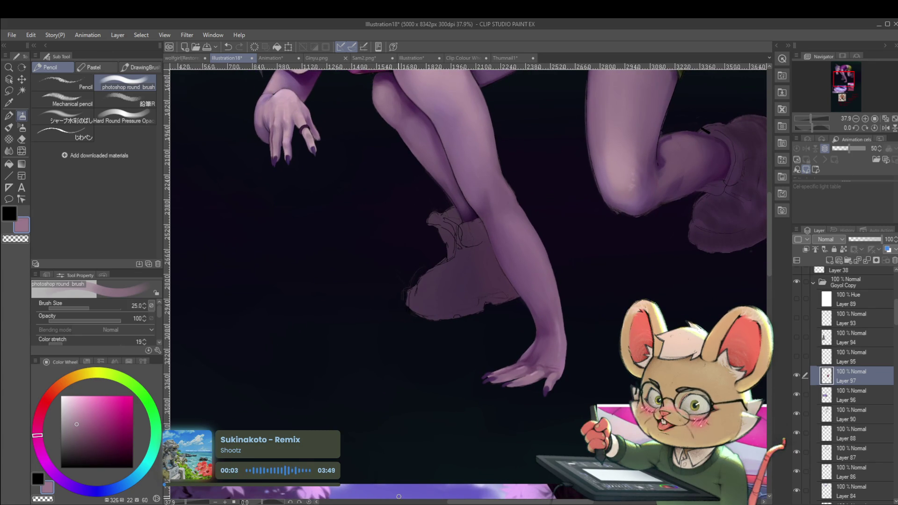
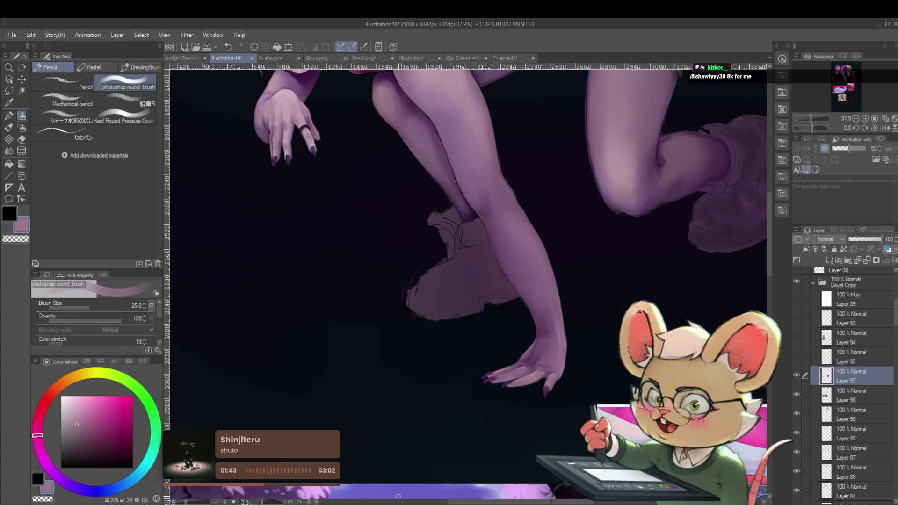
Pan and zoom to bring the crouching figure's face and whole body into view.
left_click_drag(525, 169, 496, 243)
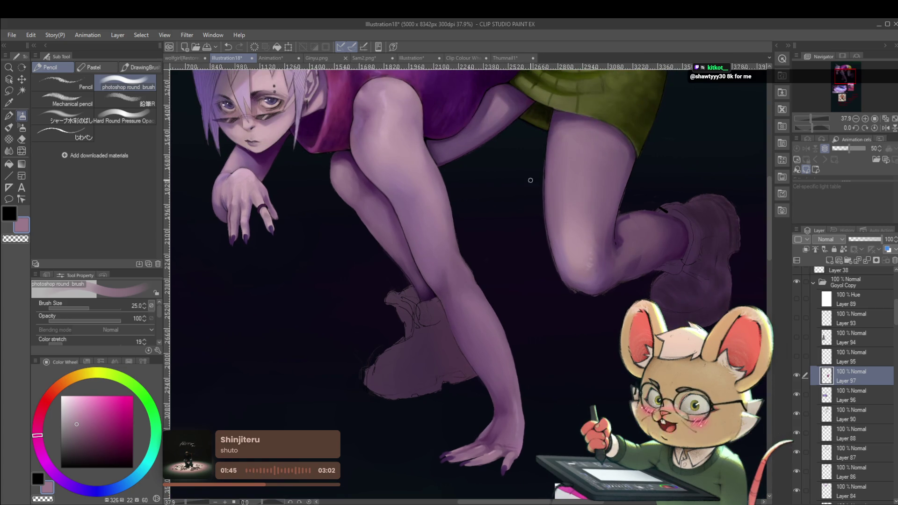
scroll(515, 206, "down", 2)
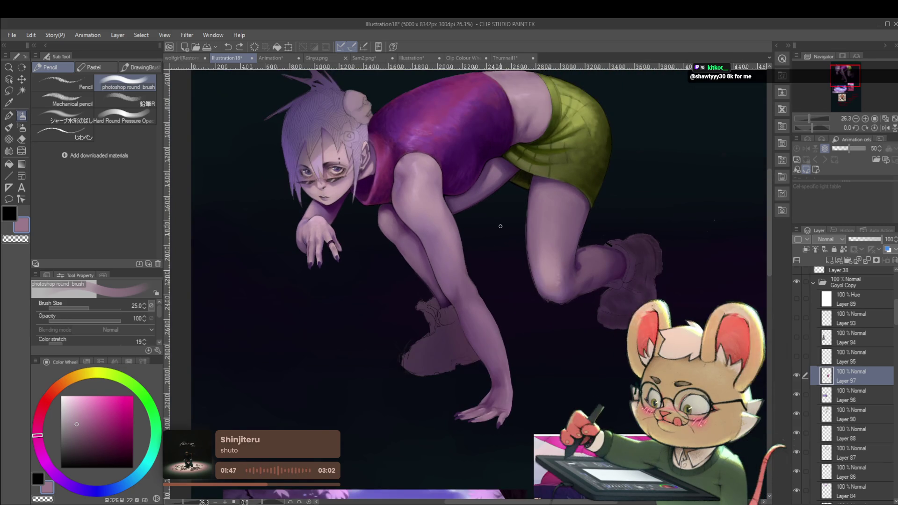
mouse_move(592, 243)
left_mouse_down()
mouse_move(543, 285)
mouse_move(513, 281)
mouse_move(547, 213)
mouse_move(557, 237)
left_mouse_up()
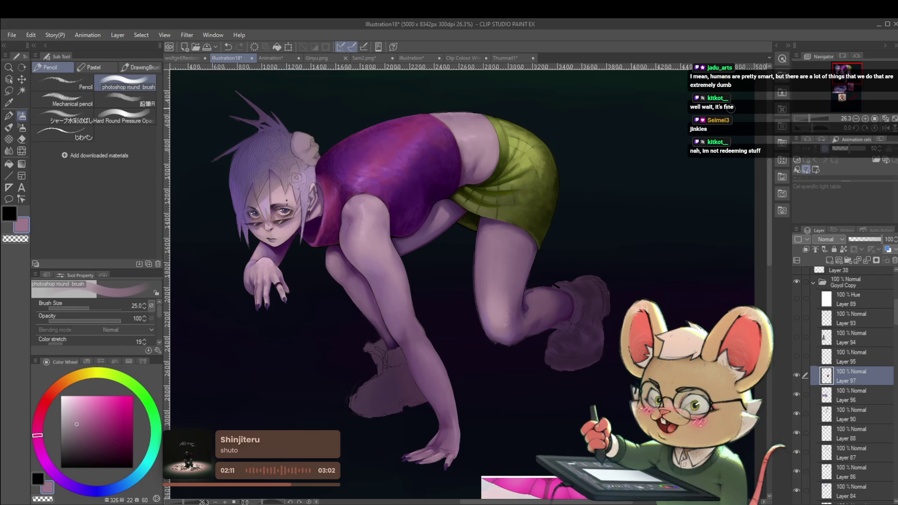
left_click_drag(731, 107, 756, 108)
Mirror the canvas view, restore it, then sample the boot's dark purple as the painting colour.
left_click(881, 128)
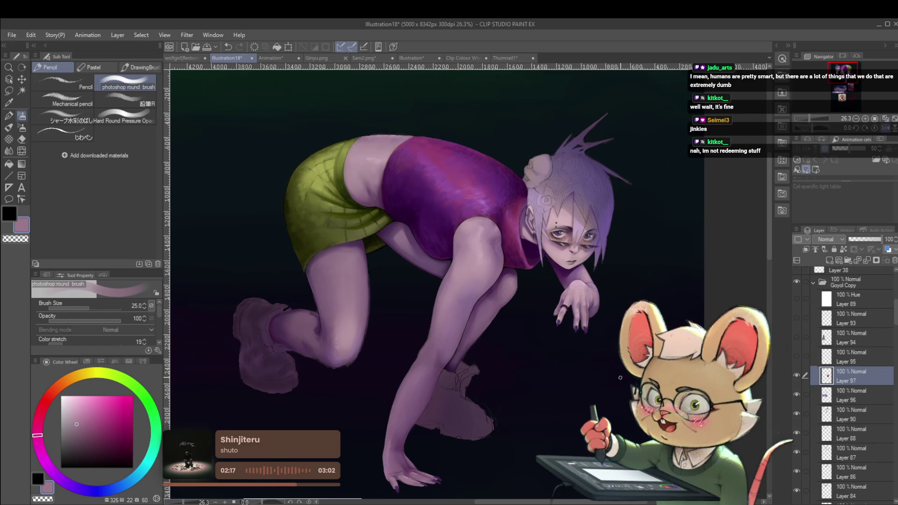
left_click(886, 128)
left_click_drag(603, 236, 626, 258)
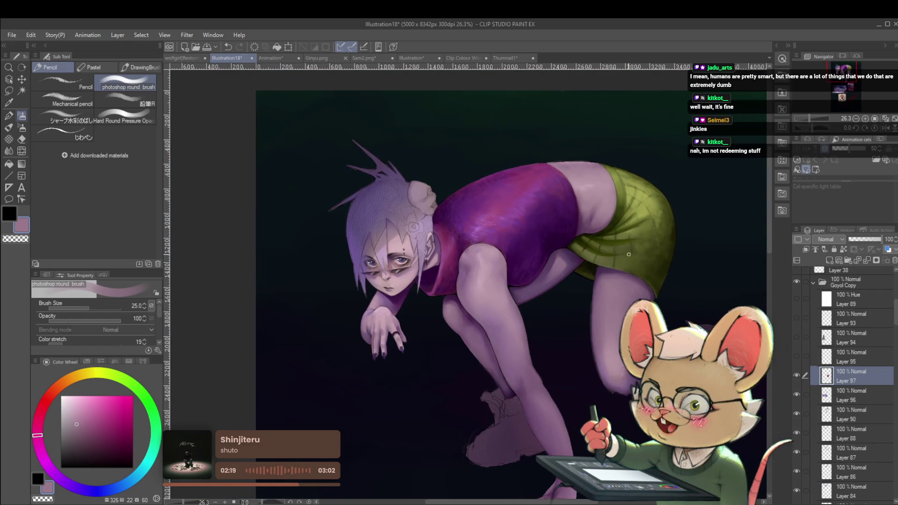
scroll(533, 297, "up", 4)
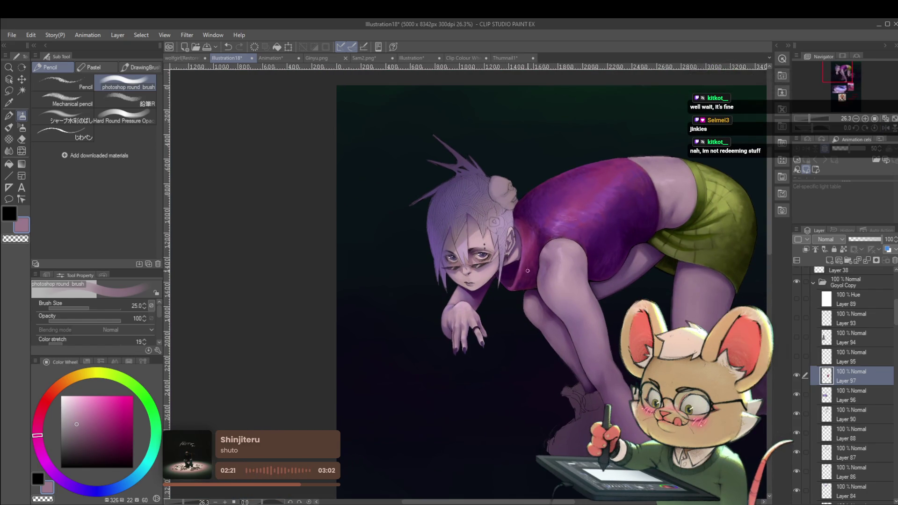
scroll(533, 296, "down", 3)
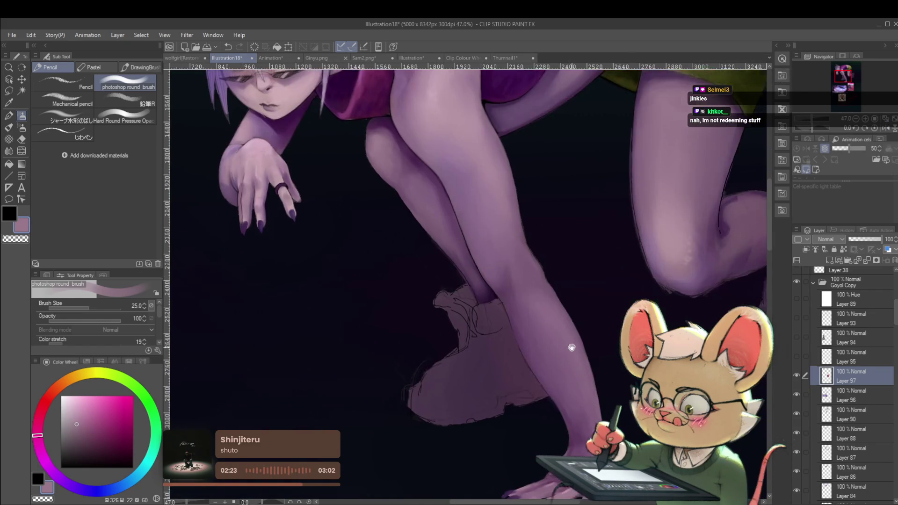
mouse_move(525, 286)
left_mouse_down()
mouse_move(552, 321)
mouse_move(478, 350)
left_mouse_up()
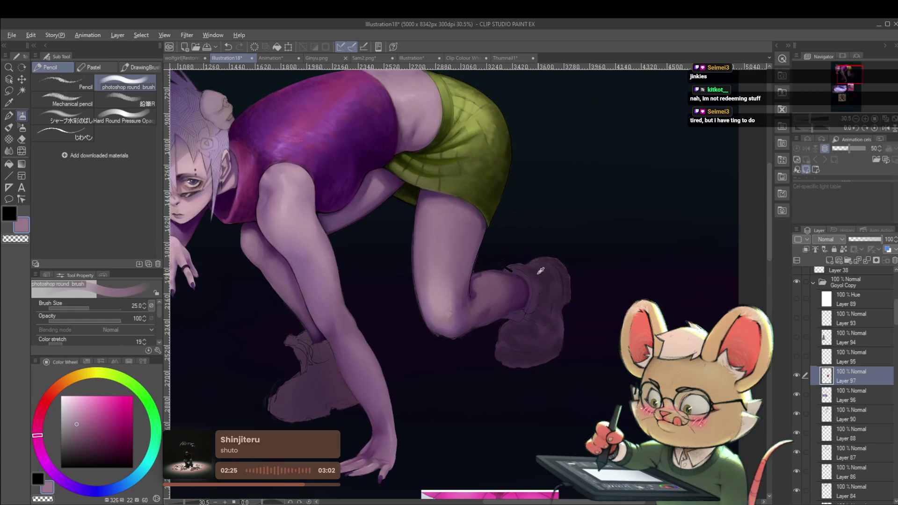
scroll(529, 256, "up", 5)
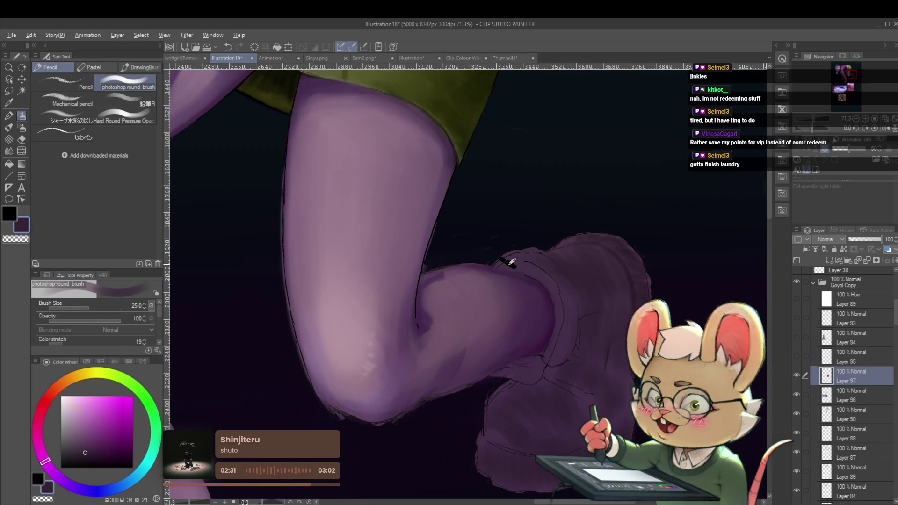
Switch the painting colour to black and set the brush size to 40.
left_click(514, 263, "alt")
scroll(578, 302, "down", 2)
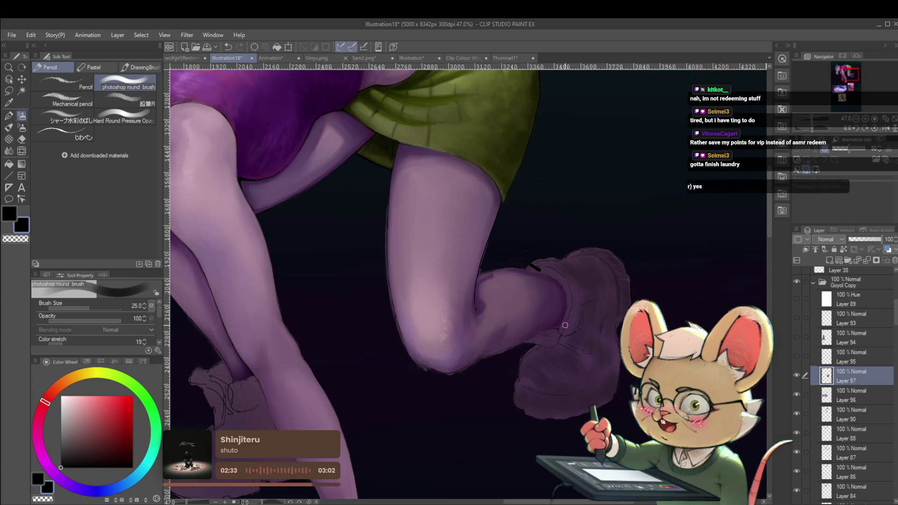
key("bracketright")
key("bracketright")
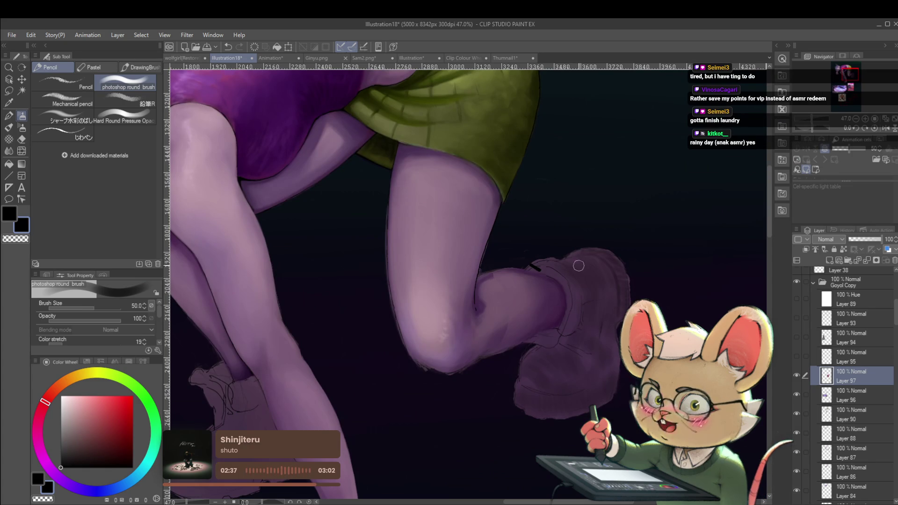
key("bracketleft")
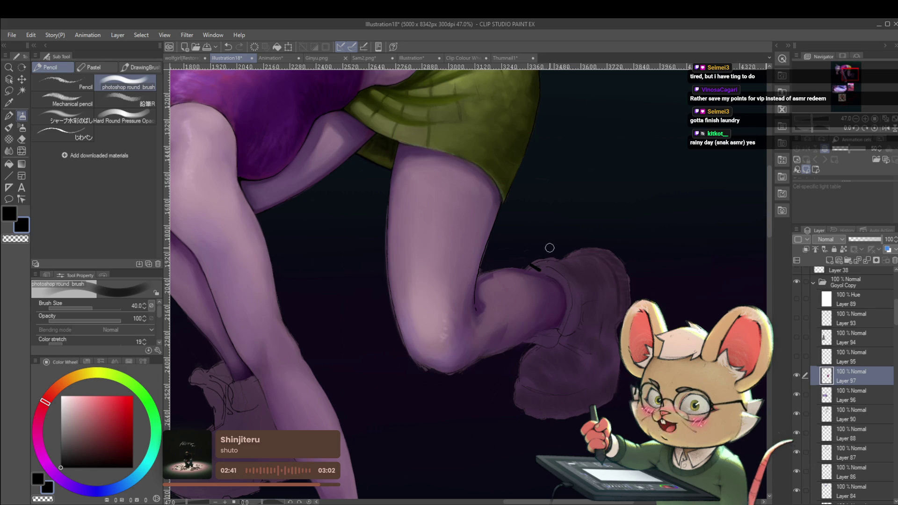
scroll(579, 251, "down", 1)
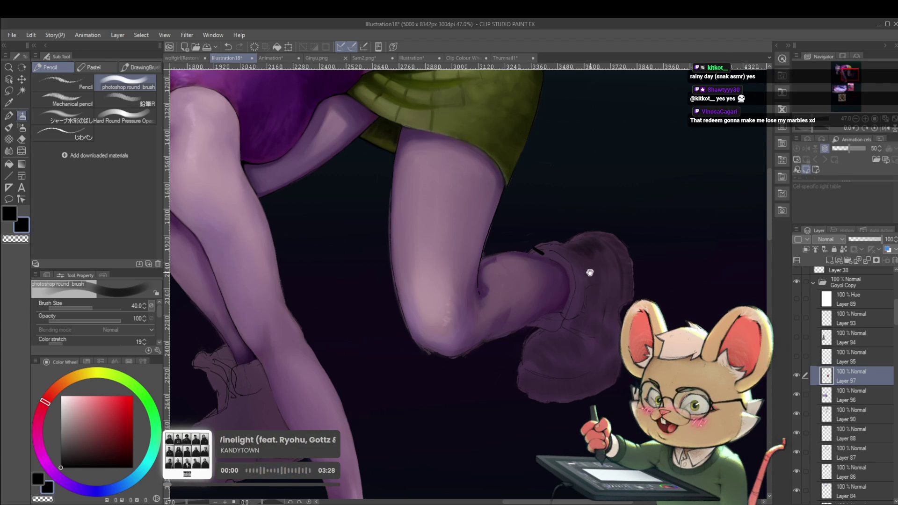
At brush size 20, paint dark detail strokes and texture on the raised boot's cuff.
left_click_drag(589, 267, 576, 257)
key("bracketleft")
key("bracketleft")
key("bracketleft")
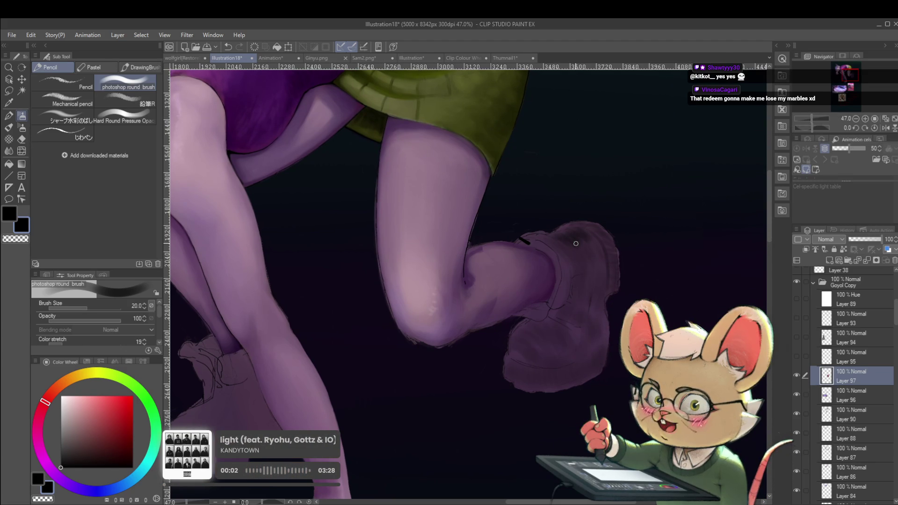
left_click_drag(595, 233, 581, 235)
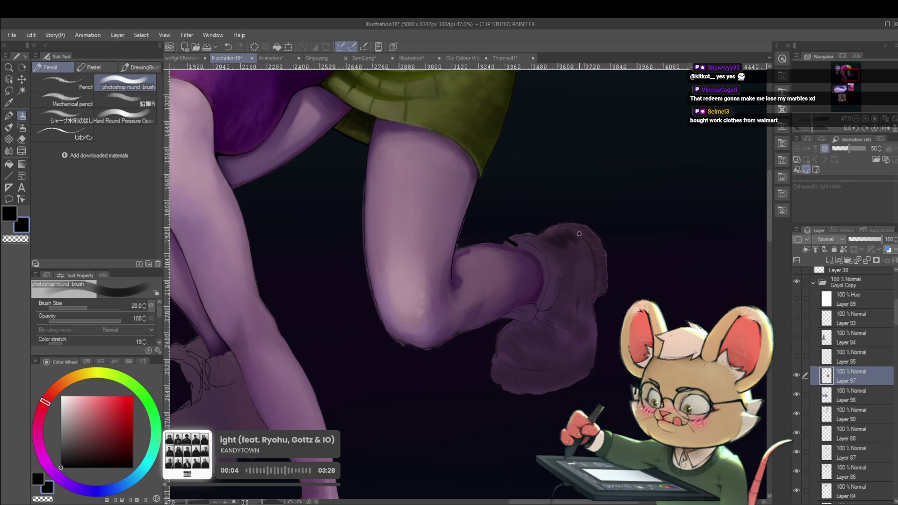
scroll(543, 264, "down", 1)
scroll(562, 235, "down", 1)
scroll(556, 207, "down", 1)
scroll(553, 209, "down", 2)
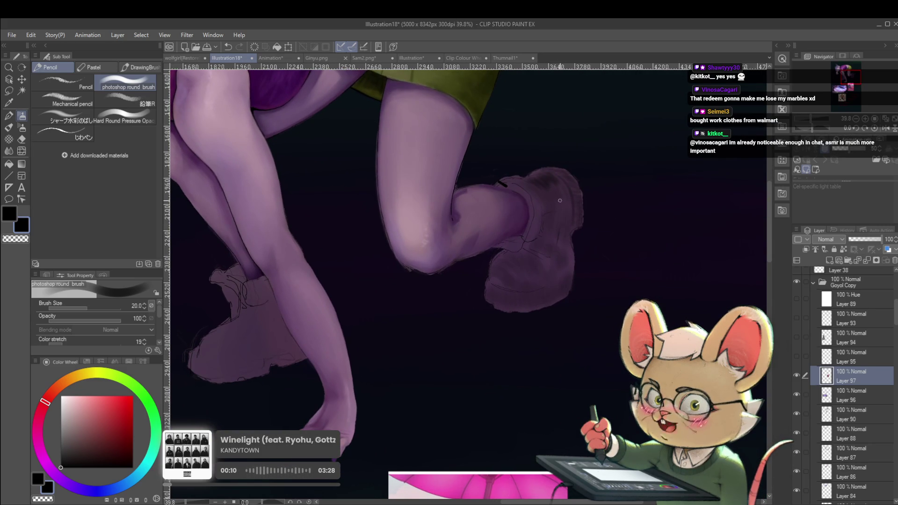
mouse_move(567, 201)
left_mouse_down()
mouse_move(539, 203)
mouse_move(572, 244)
left_mouse_up()
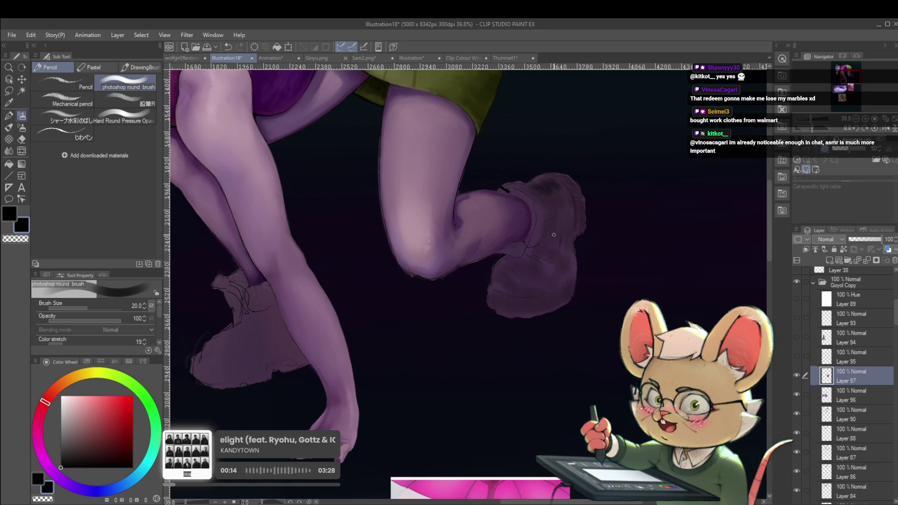
scroll(549, 180, "up", 1)
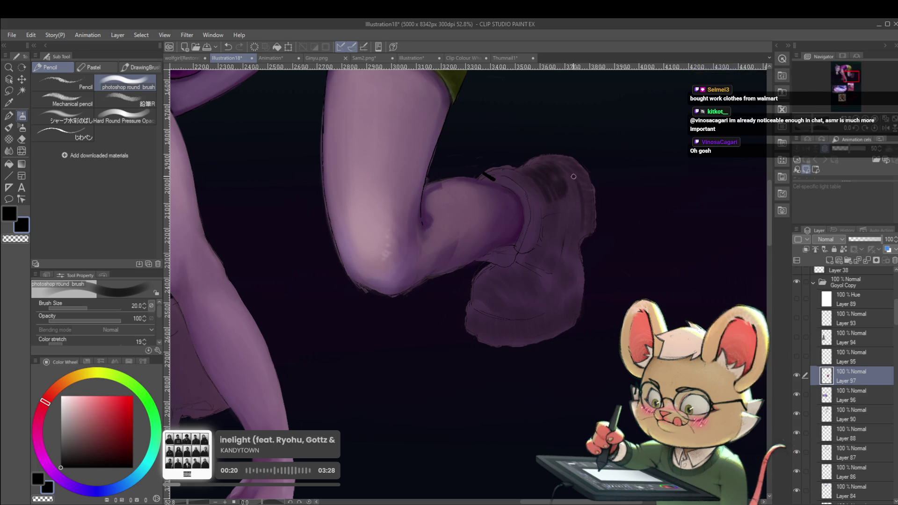
Check the whole crouching figure zoomed out, then add ribbed texture to the raised boot's upper.
scroll(533, 264, "down", 2)
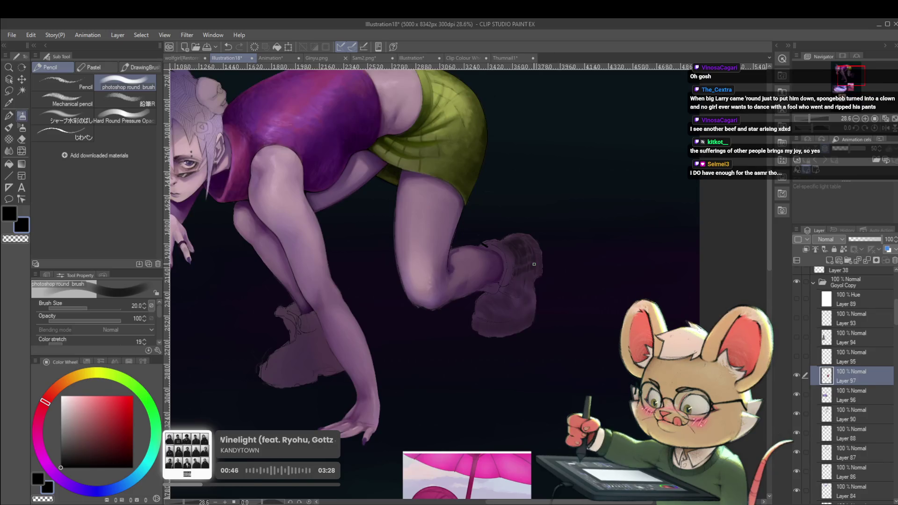
scroll(515, 278, "up", 2)
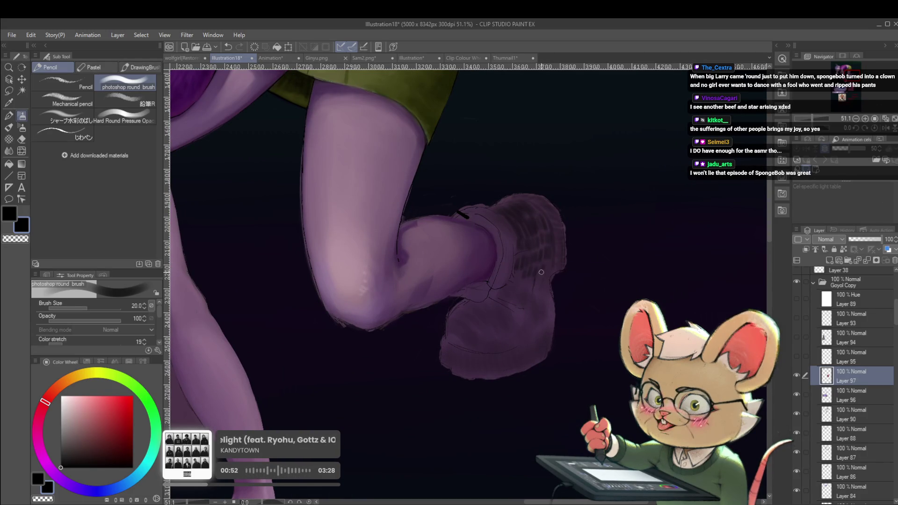
scroll(636, 299, "down", 4)
scroll(612, 290, "up", 2)
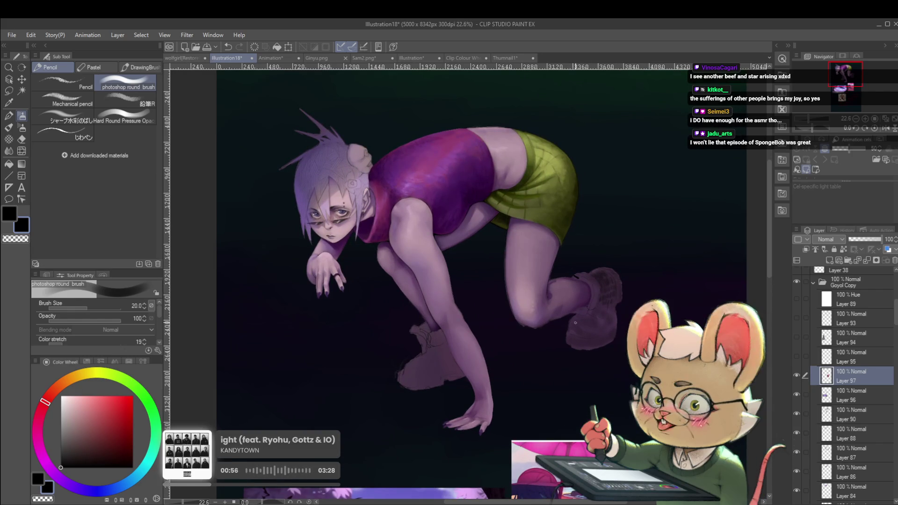
left_click_drag(600, 320, 609, 330)
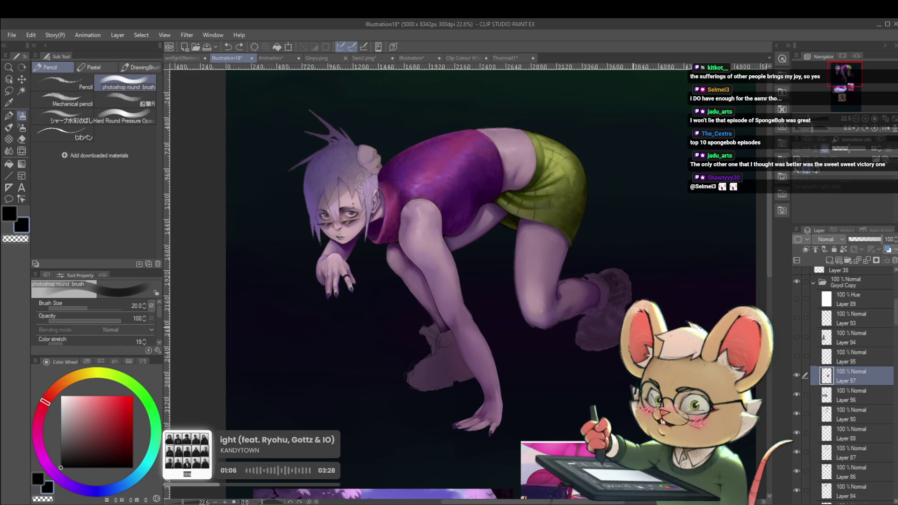
left_click_drag(629, 321, 621, 311)
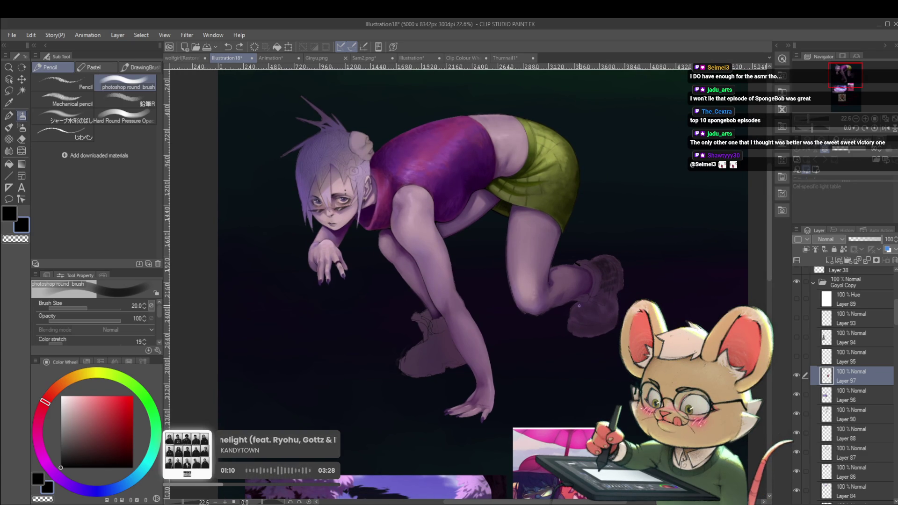
left_click_drag(588, 305, 595, 293)
scroll(600, 296, "up", 3)
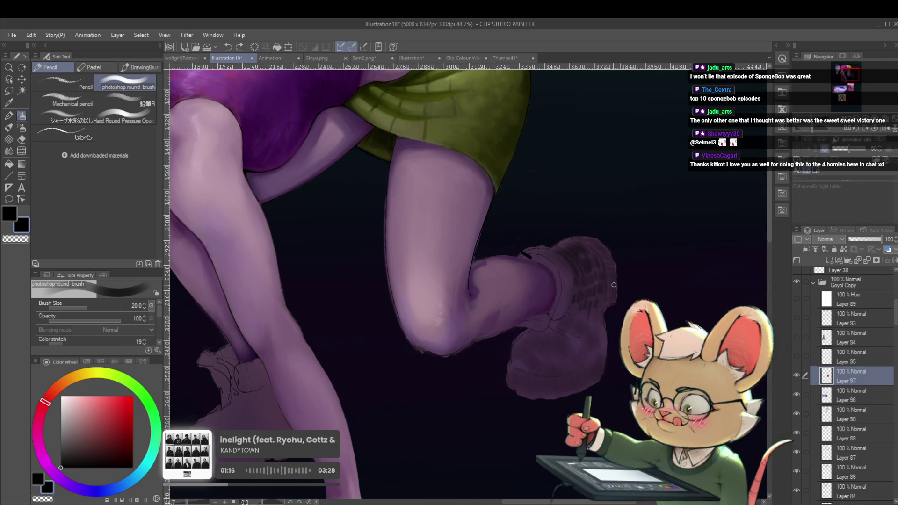
Add more dark ribbed shading to the raised boot, then mirror the canvas view horizontally.
left_click_drag(612, 287, 612, 255)
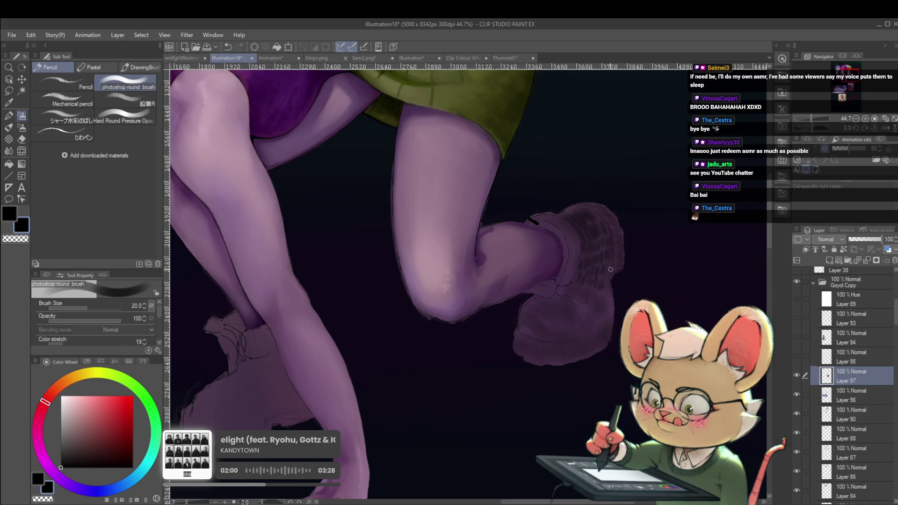
left_click_drag(618, 275, 626, 256)
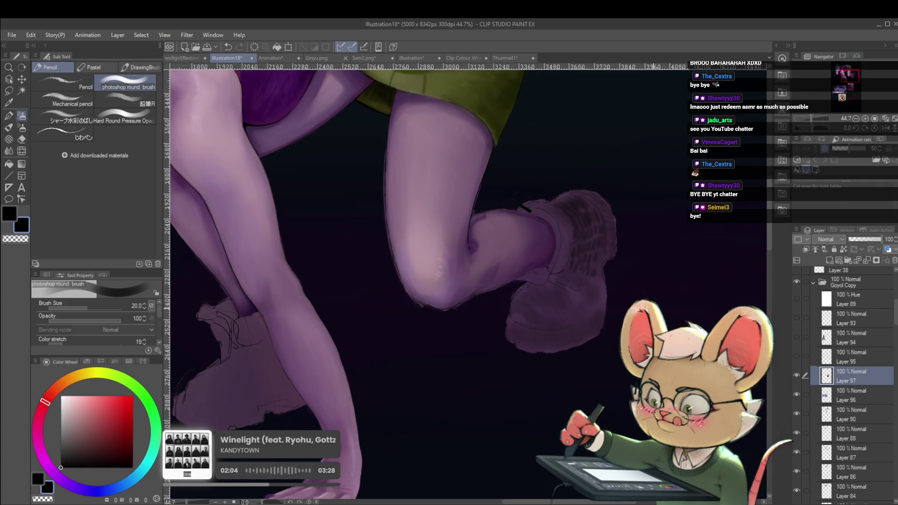
left_click_drag(664, 301, 672, 285)
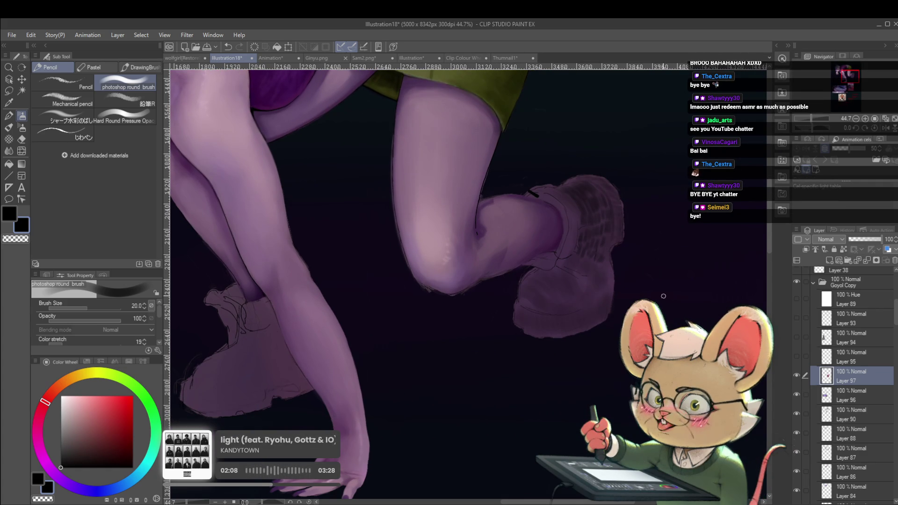
left_click(885, 128)
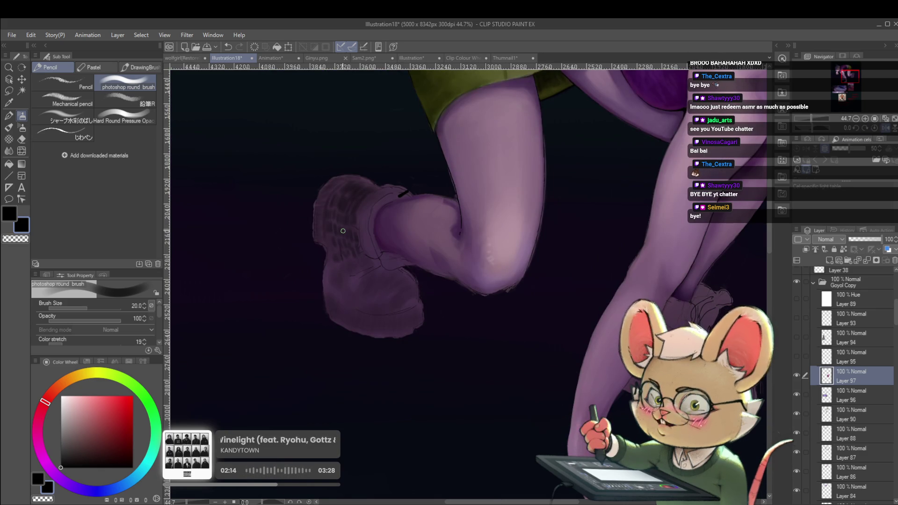
Frame the mirrored leg and boot and lower the brush size to 15.
left_click_drag(404, 286, 550, 315)
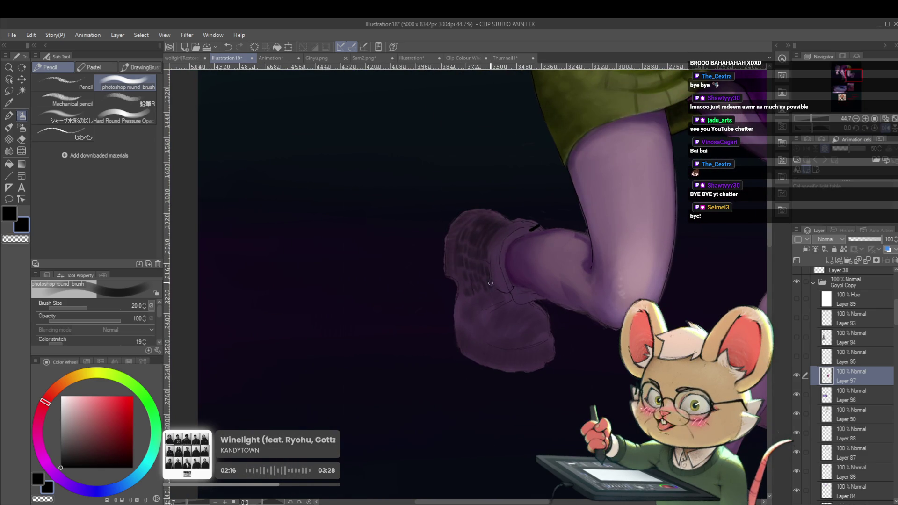
scroll(474, 296, "up", 2)
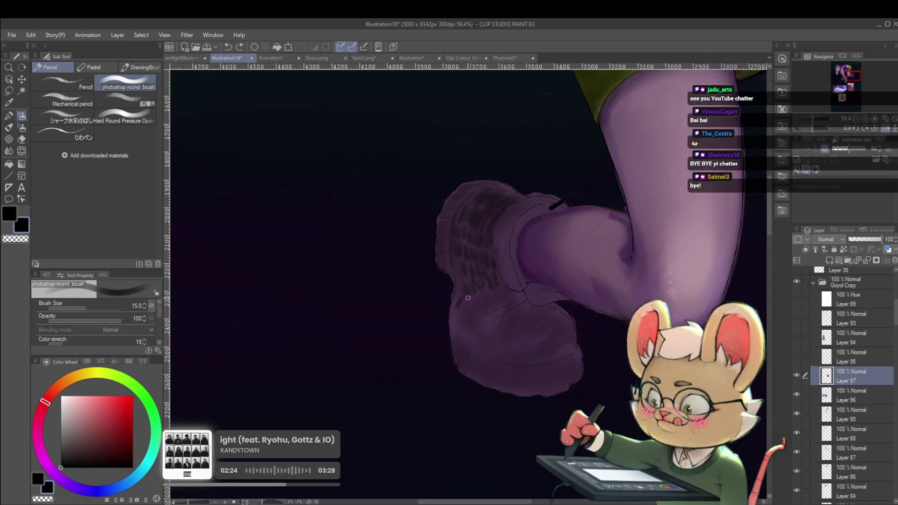
key("bracketleft")
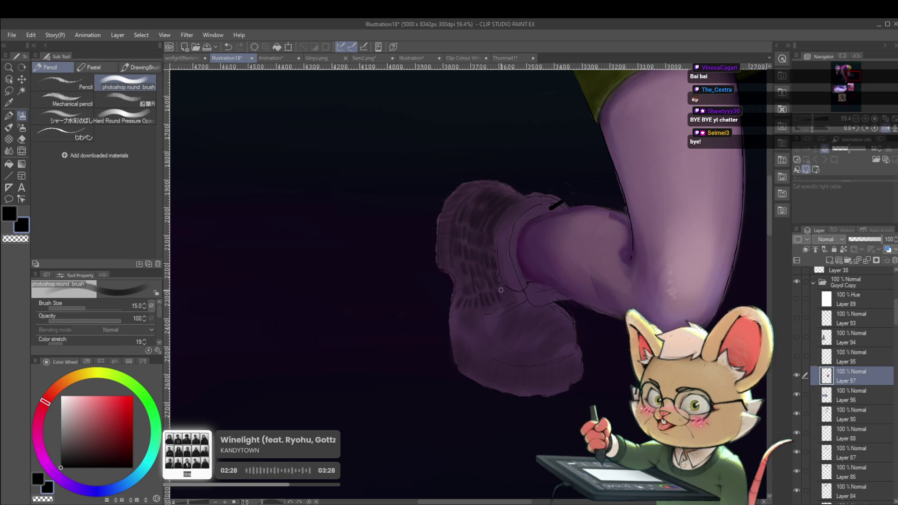
scroll(506, 265, "down", 3)
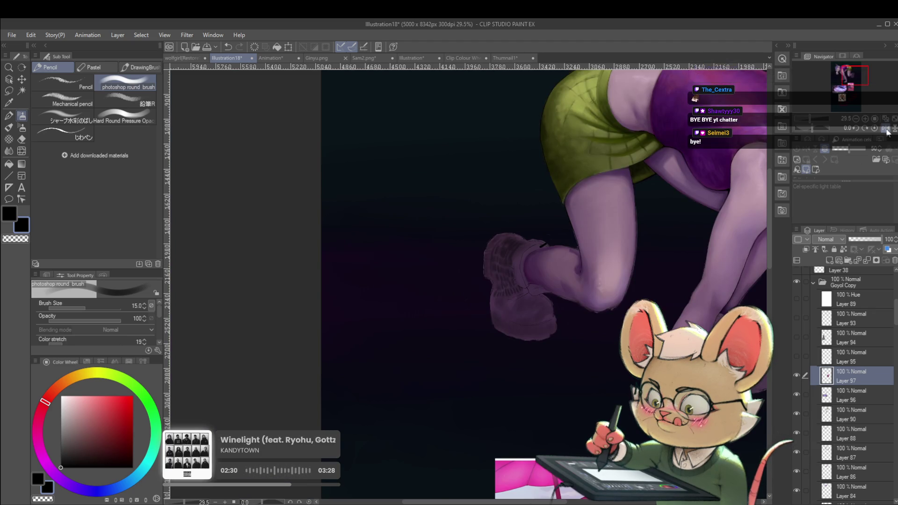
Unmirror the view, reposition along the leg and boot, then mirror it again to check proportions.
key("h")
scroll(428, 320, "up", 3)
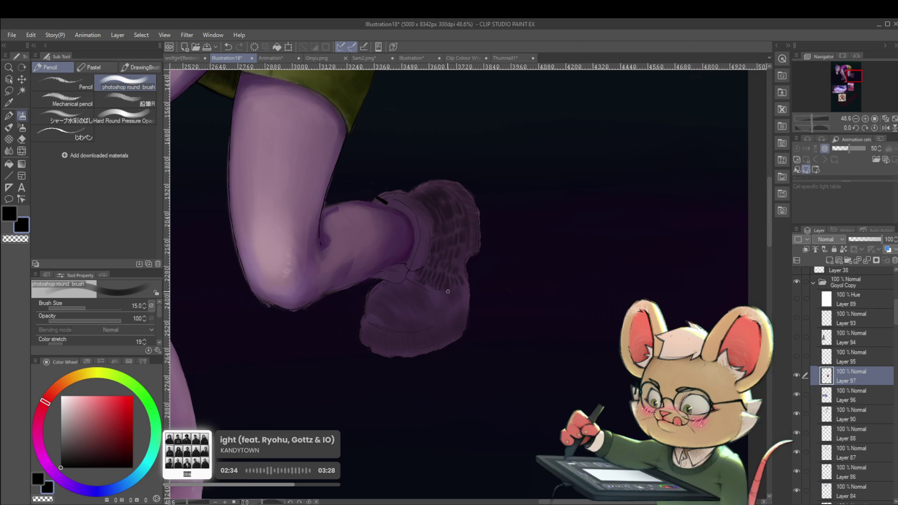
scroll(462, 276, "down", 1)
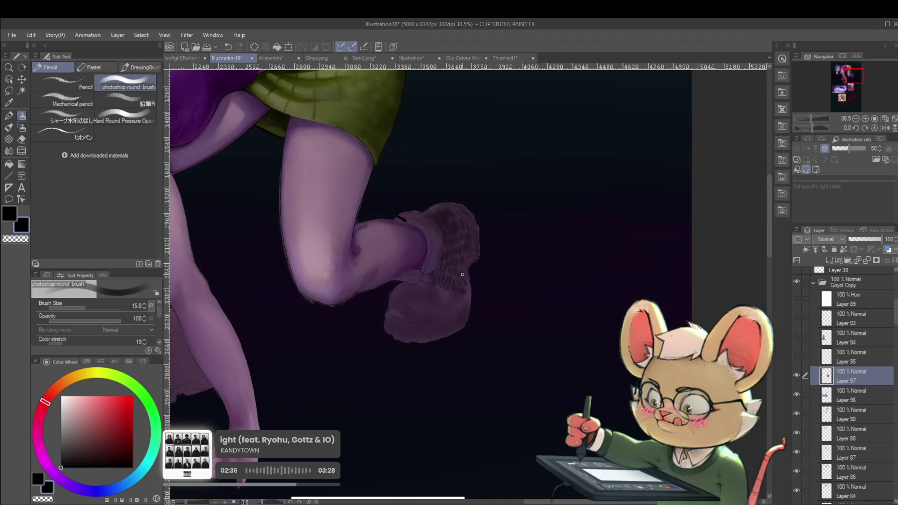
left_click_drag(540, 304, 554, 275)
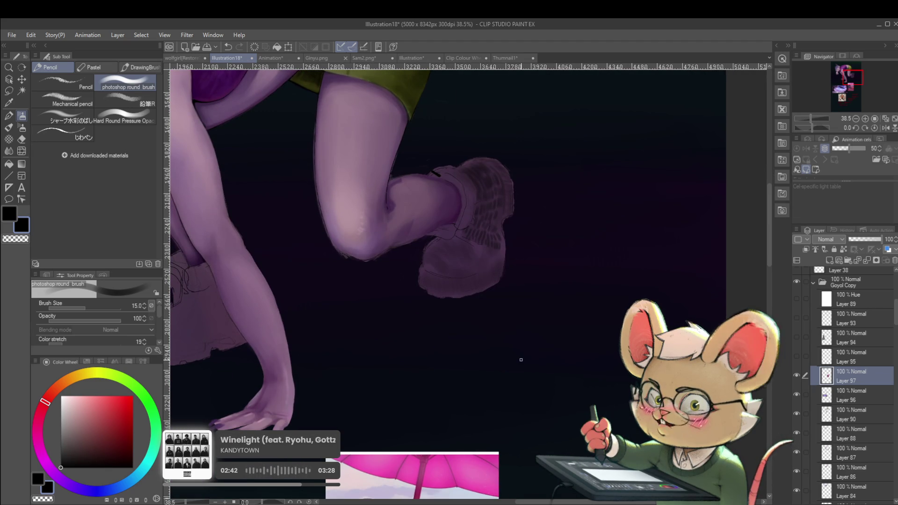
left_click_drag(520, 361, 527, 332)
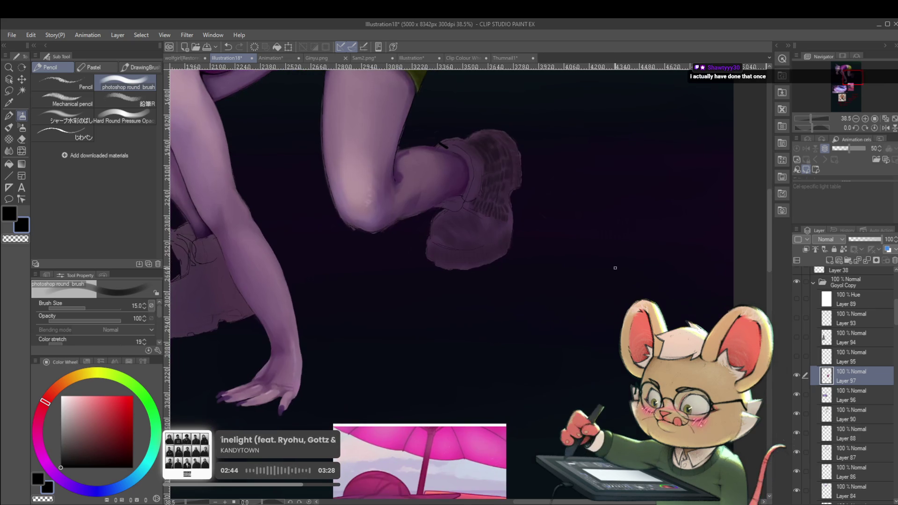
left_click_drag(644, 249, 649, 255)
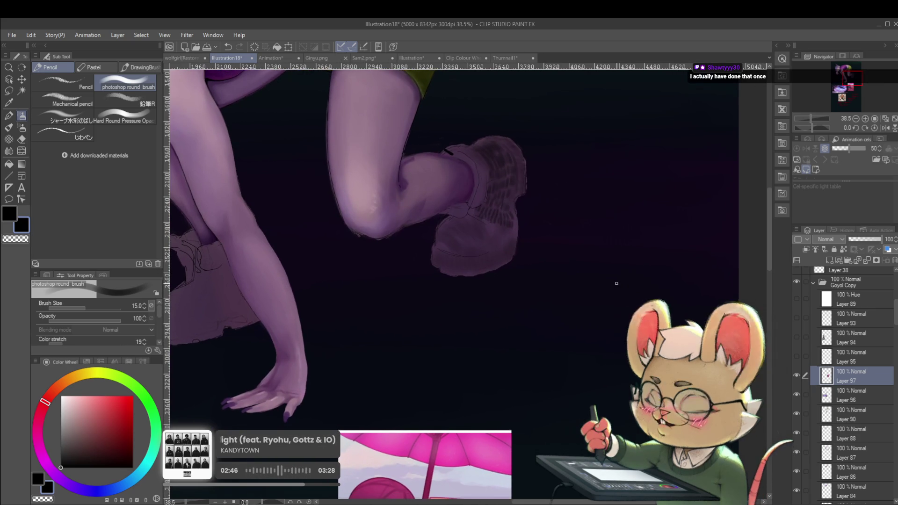
left_click(885, 128)
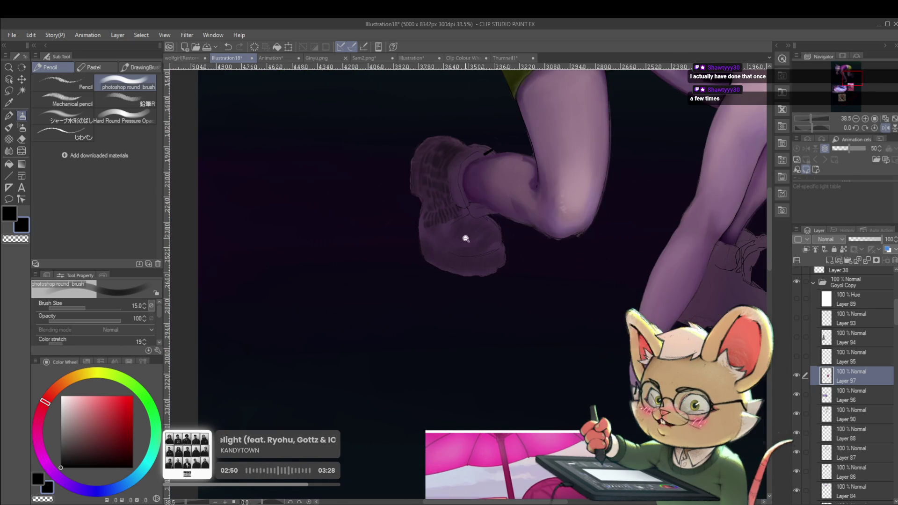
Undo the stray shoe line and paint shading strokes on the raised boot's sole.
left_click(461, 238)
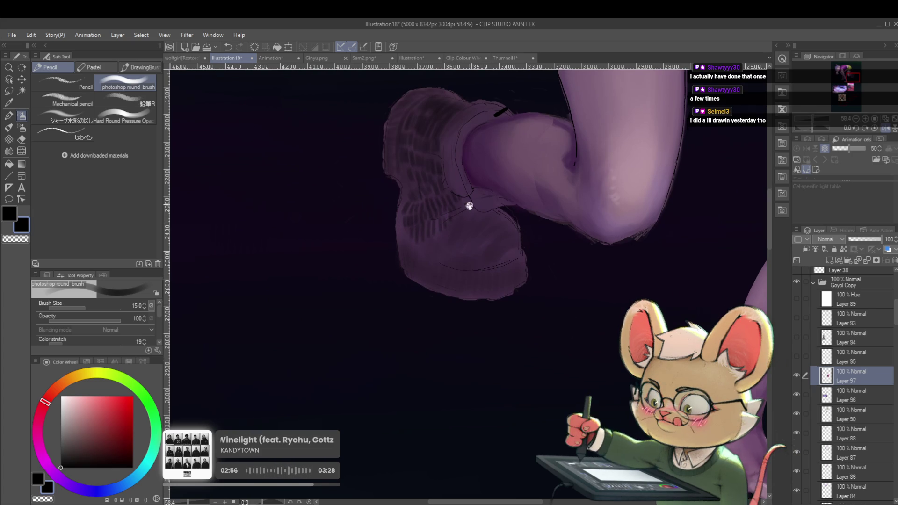
left_click_drag(469, 198, 462, 223)
key("ctrl+z")
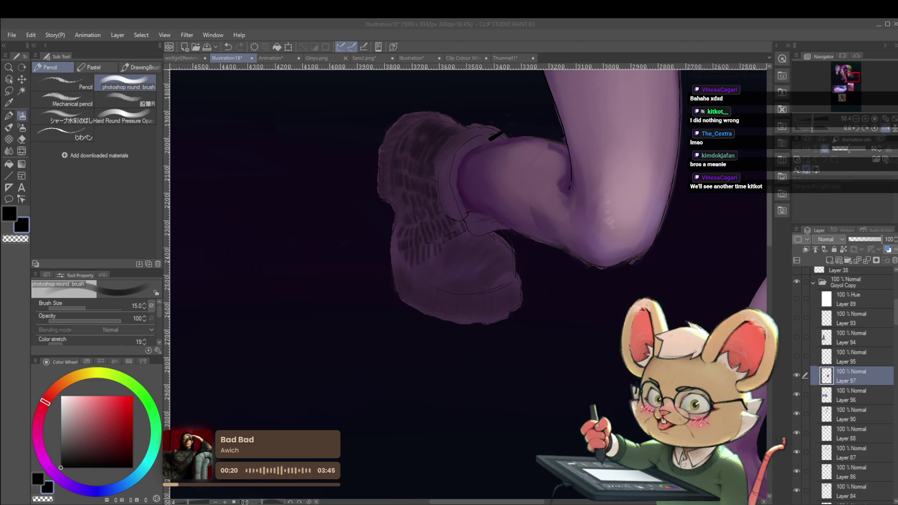
left_click_drag(573, 300, 571, 321)
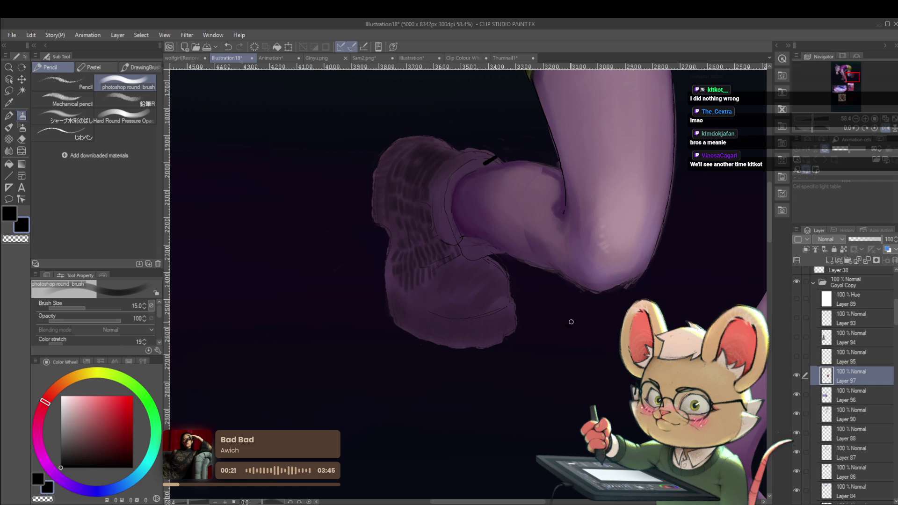
left_click(414, 293)
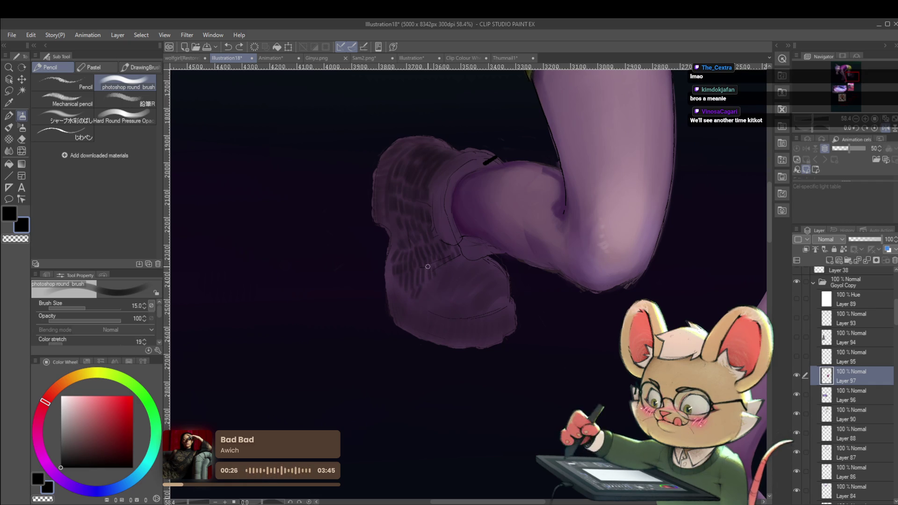
left_click(419, 299)
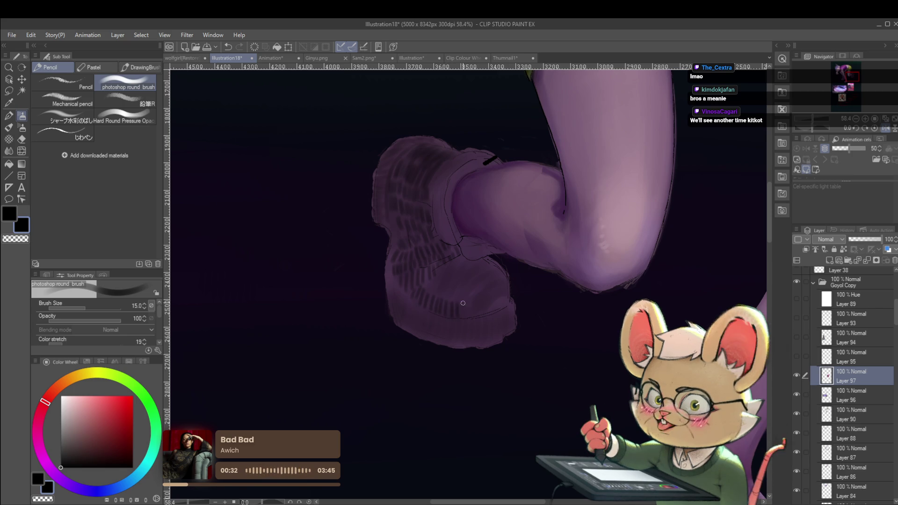
left_click_drag(491, 311, 490, 334)
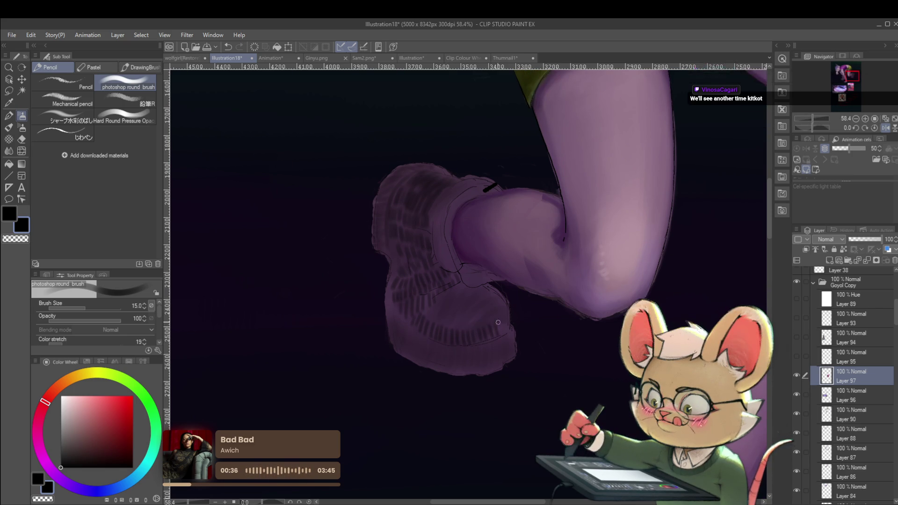
Zoom out to the whole figure, recentre on the leg and boot, and set brush size 10.
left_click(517, 308)
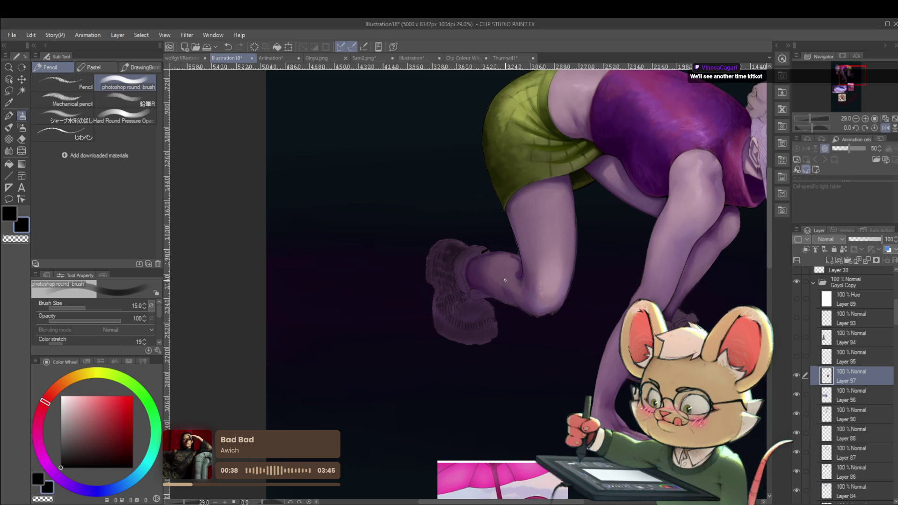
scroll(488, 307, "up", 3)
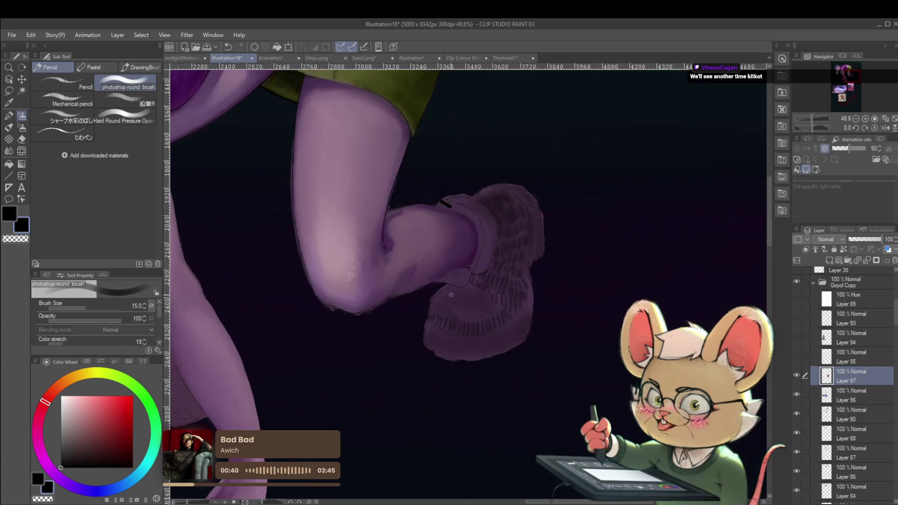
left_click_drag(551, 300, 576, 279)
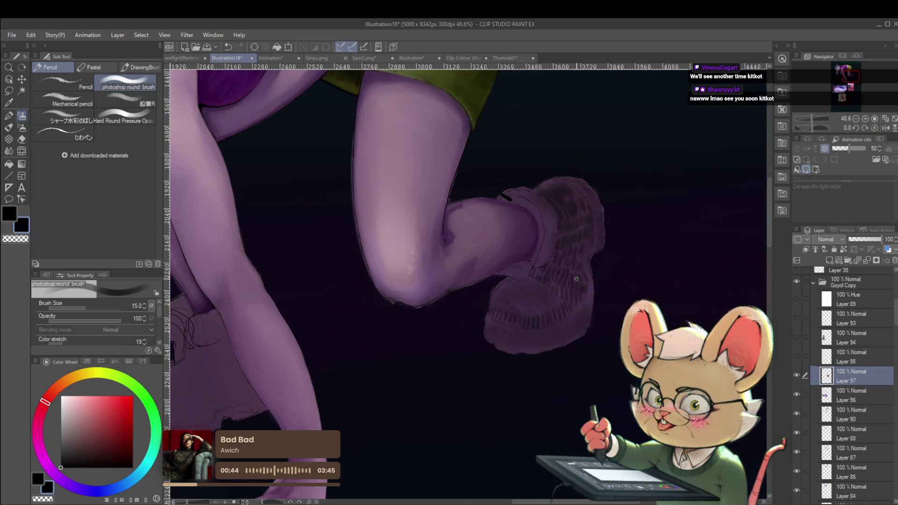
key("bracketleft")
key("bracketleft")
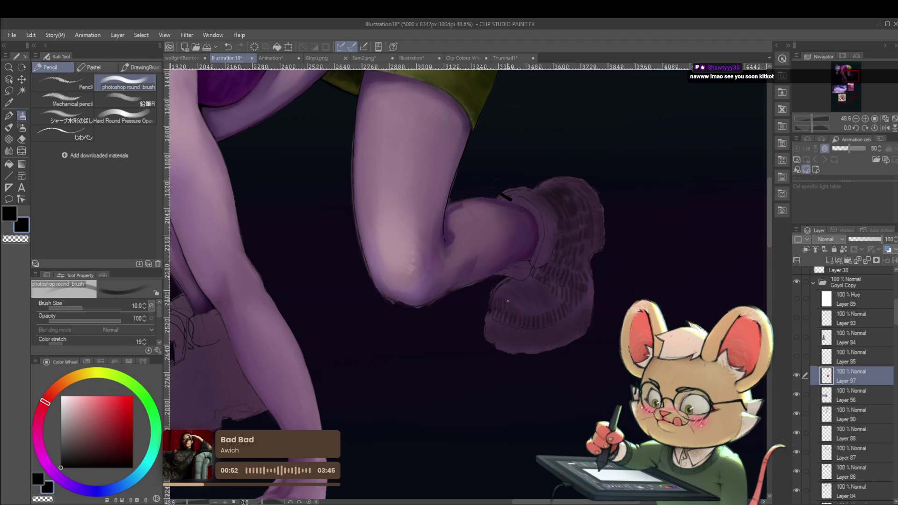
left_click_drag(536, 316, 520, 314)
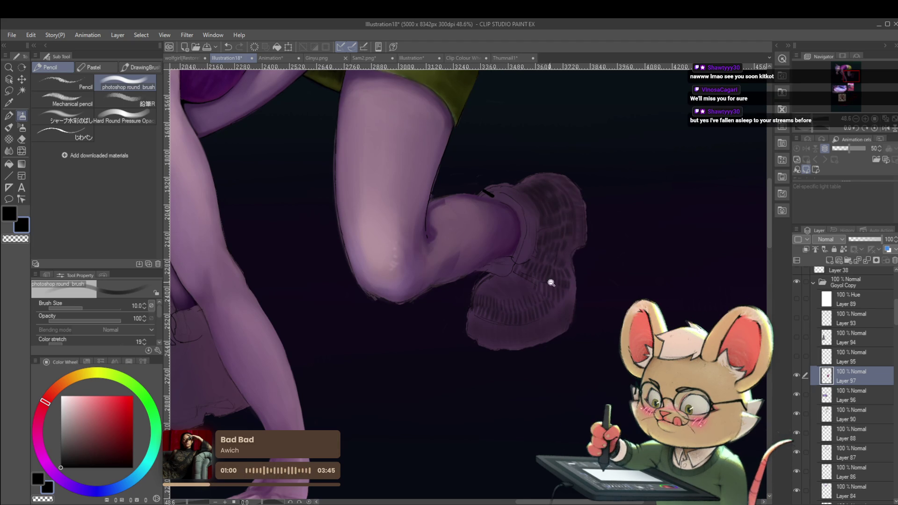
scroll(539, 298, "down", 3)
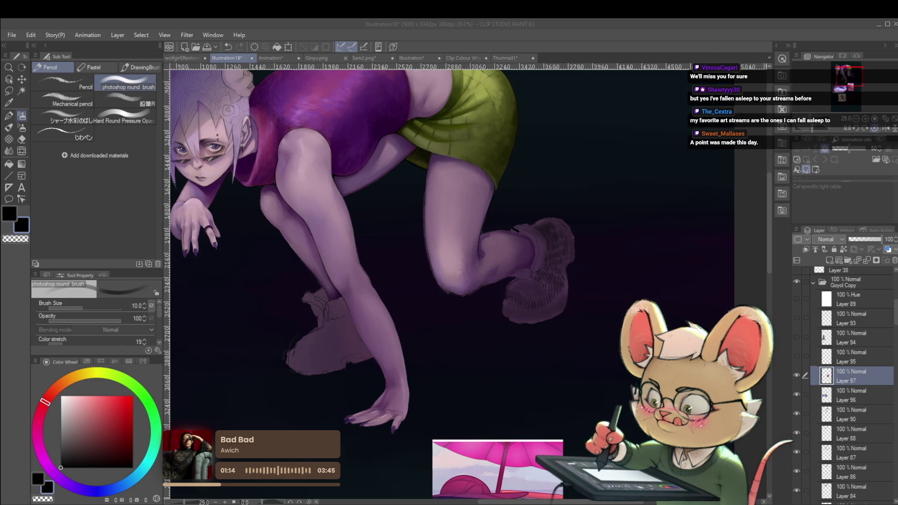
Unmirror the view, paint tread stripes on the sole at size 15, then select the Soft eraser.
left_click(866, 127)
left_click_drag(681, 313, 637, 292)
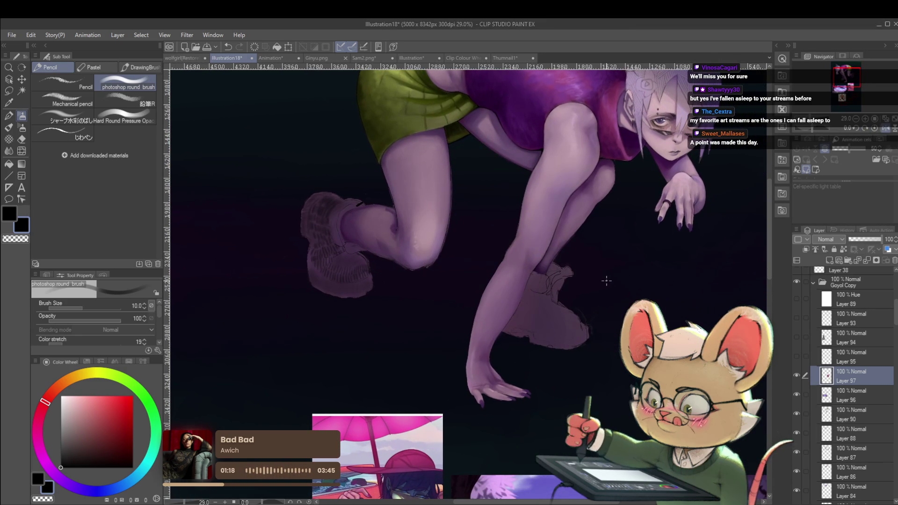
scroll(367, 270, "up", 3)
scroll(366, 270, "up", 1)
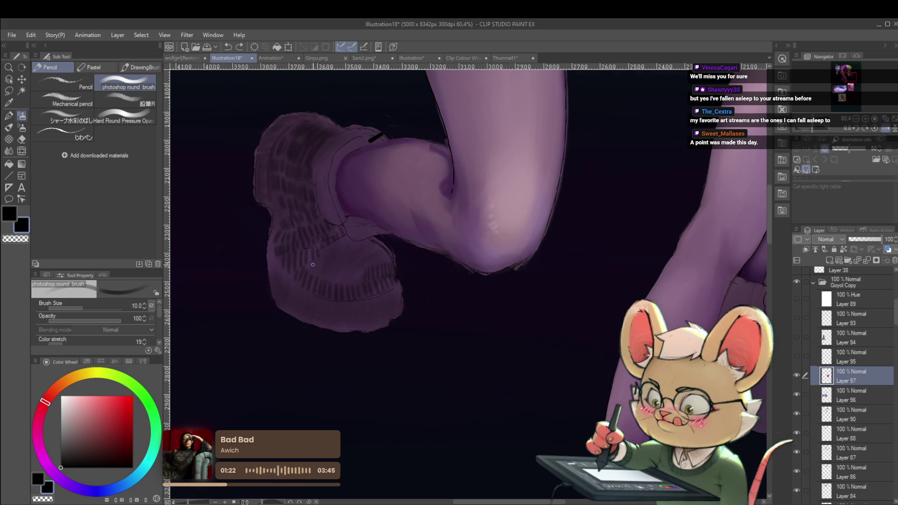
key("bracketright")
key("bracketright")
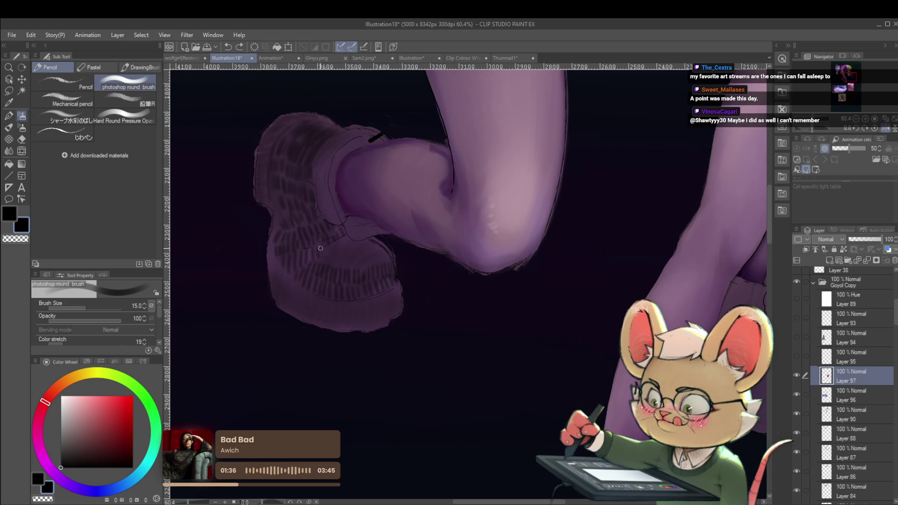
key("e")
left_click(64, 98)
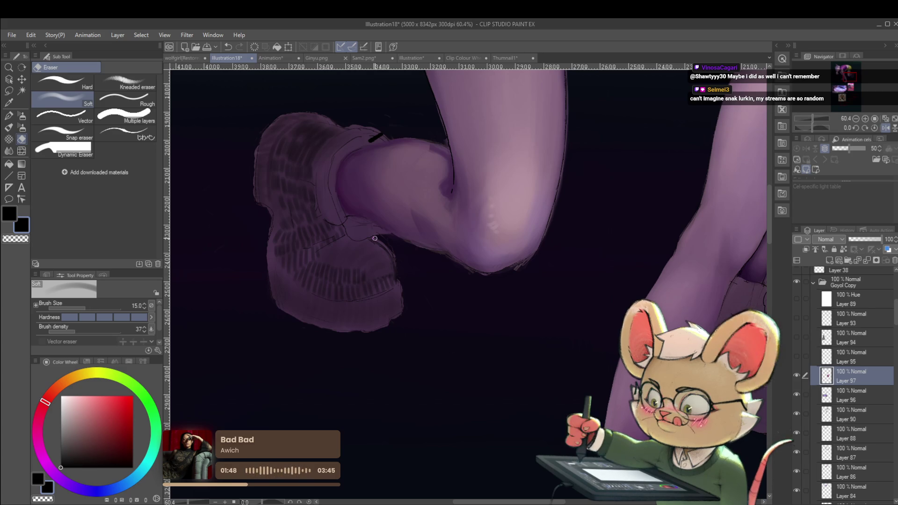
Mirror the view and return to the round Pencil brush at size 10.
key("h")
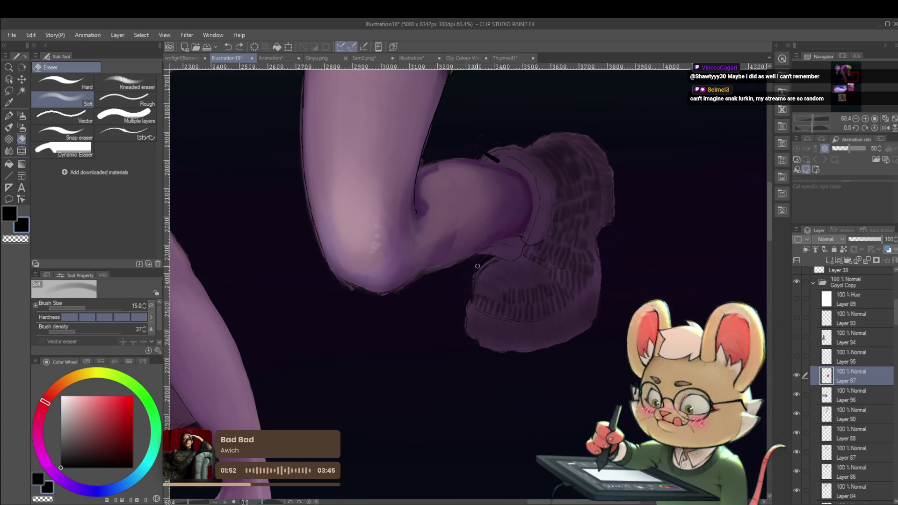
key("p")
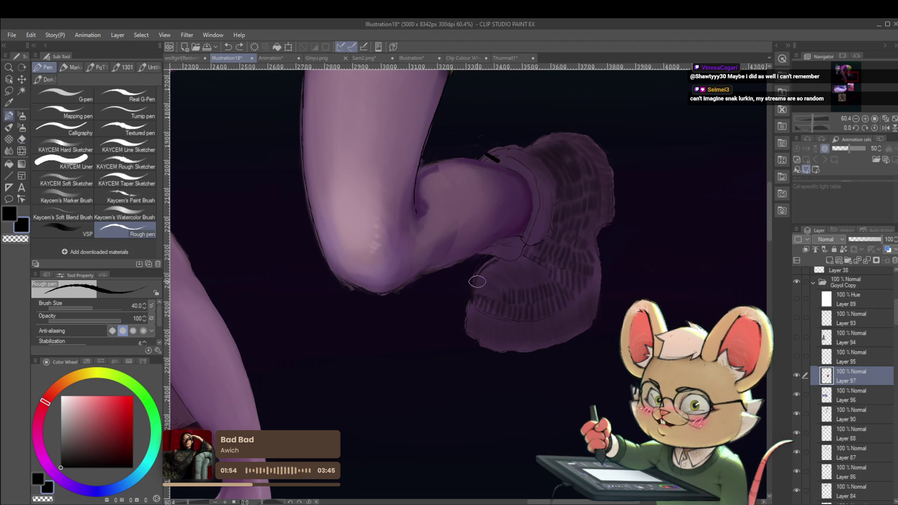
key("p")
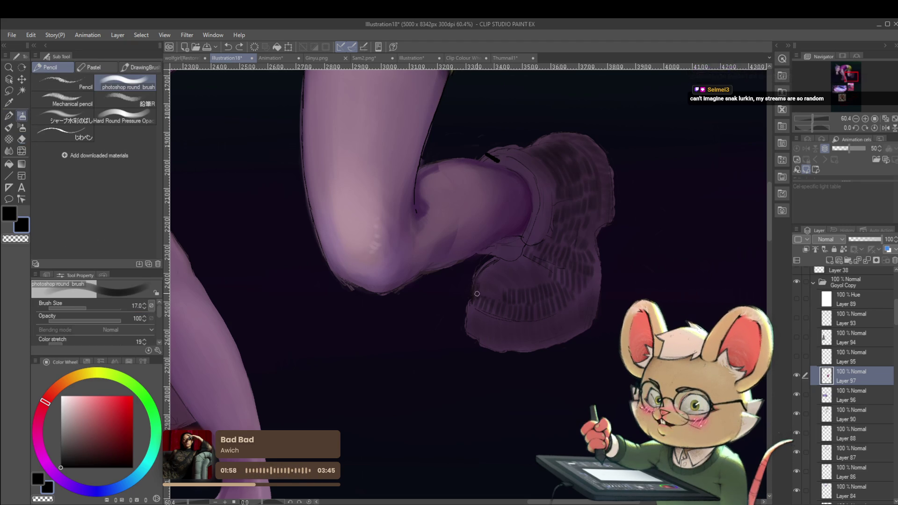
key("bracketright")
key("bracketleft")
key("bracketleft")
key("bracketleft")
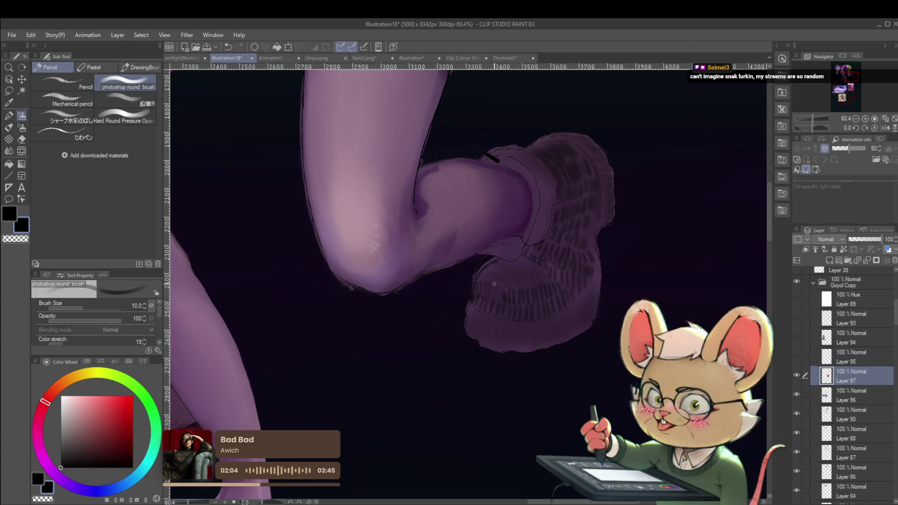
left_click_drag(517, 276, 488, 265)
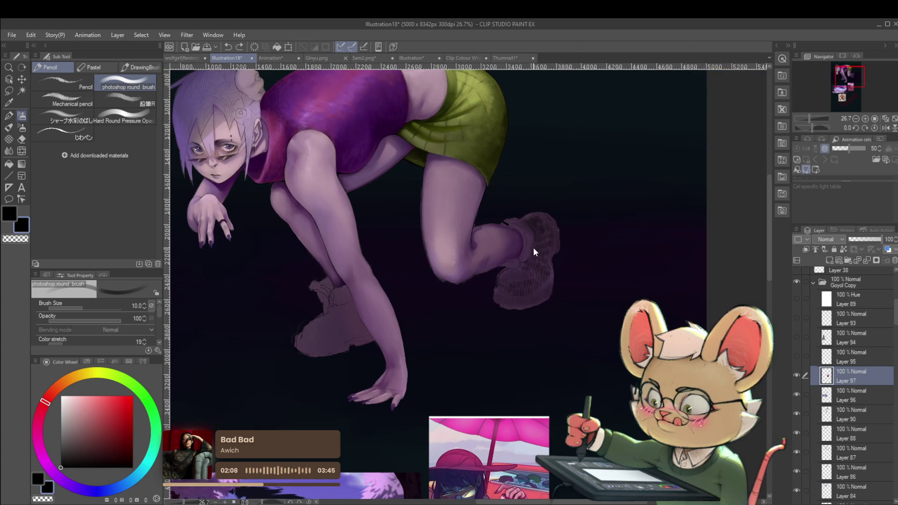
Raise the brush size to 12, then mirror the canvas to check the girl facing the other way.
left_click_drag(519, 269, 519, 279)
key("bracketright")
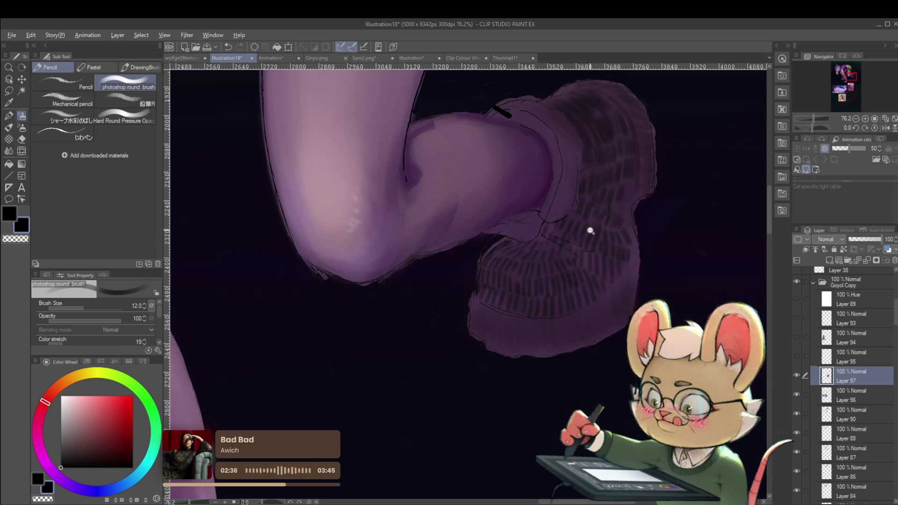
scroll(587, 230, "down", 8)
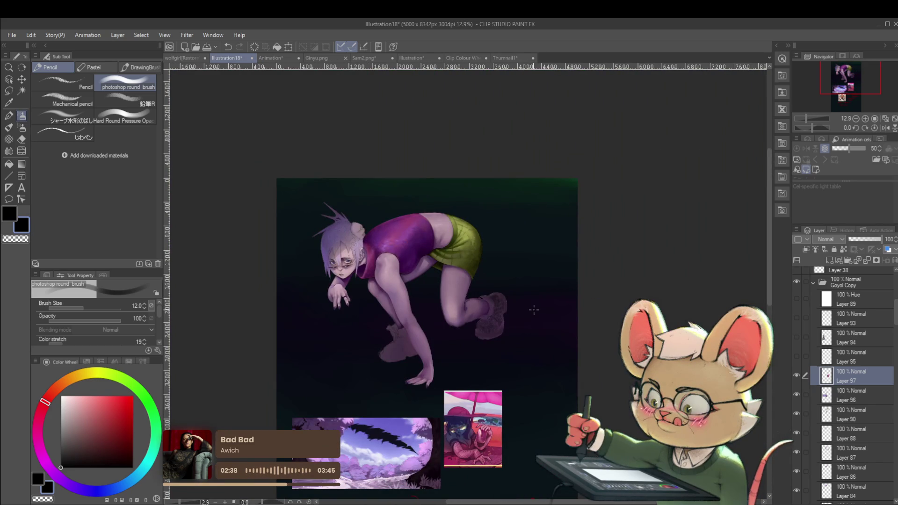
left_click(884, 127)
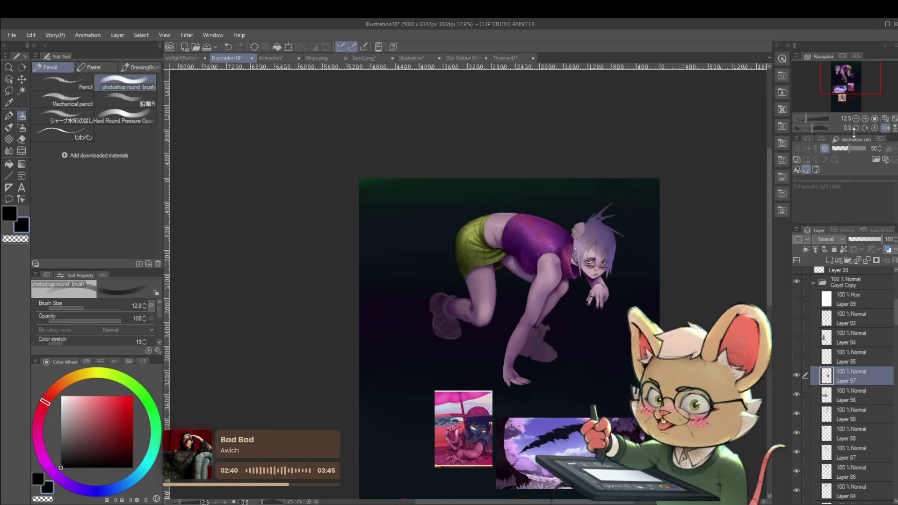
scroll(485, 349, "up", 6)
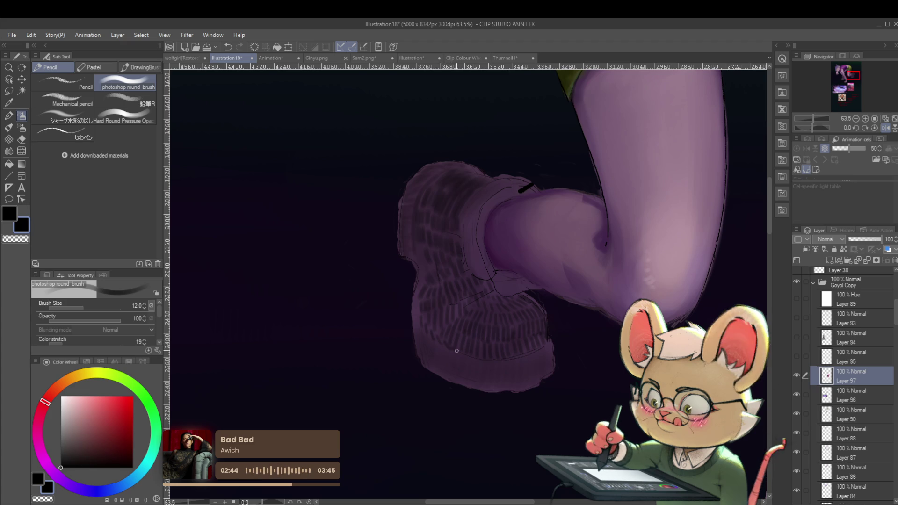
scroll(460, 341, "down", 1)
scroll(460, 341, "down", 3)
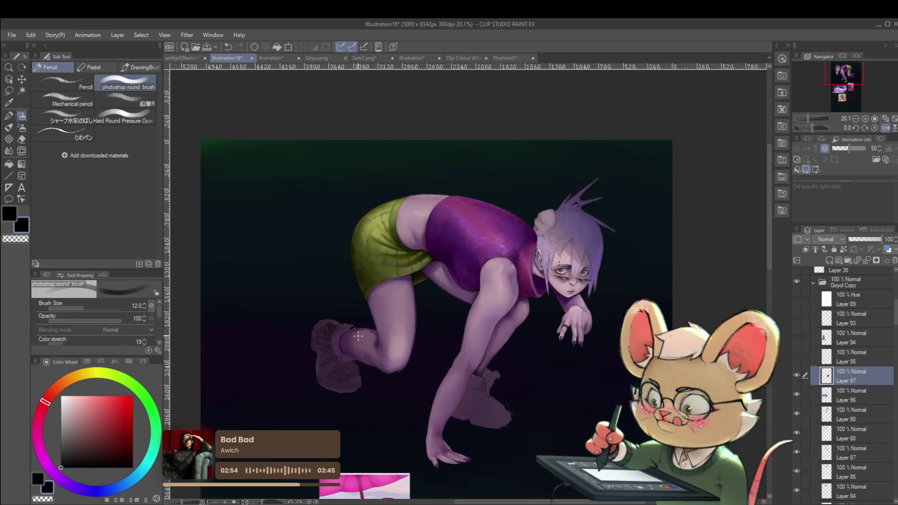
scroll(423, 315, "up", 3)
scroll(307, 349, "up", 2)
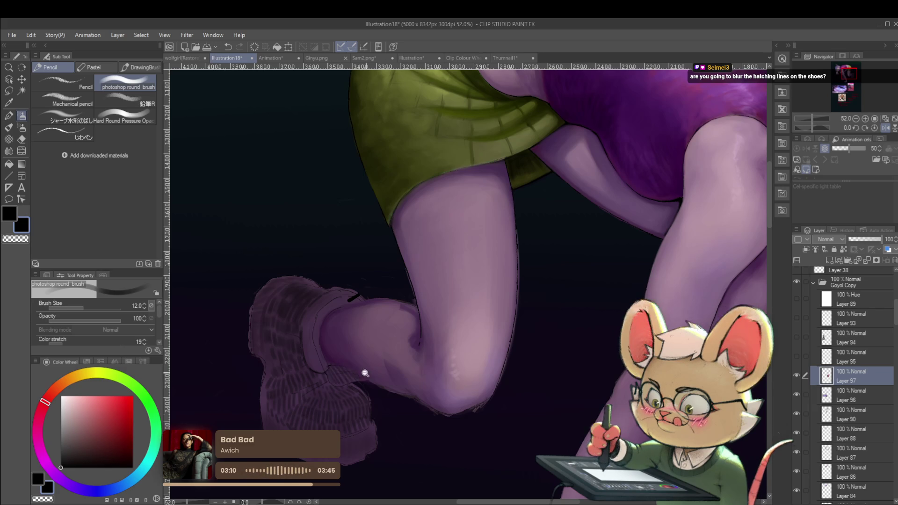
Flip the canvas back to its original orientation and centre the whole illustration.
scroll(366, 373, "down", 3)
left_click_drag(434, 319, 464, 271)
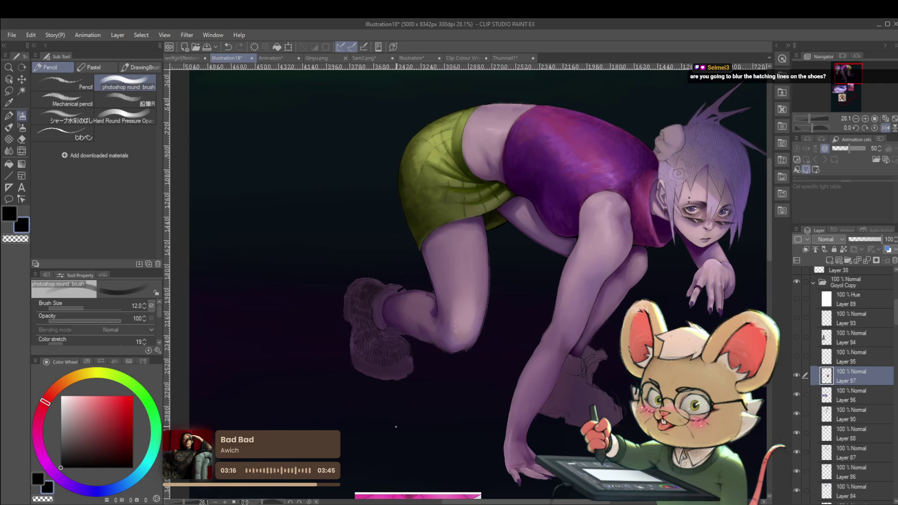
scroll(486, 333, "down", 4)
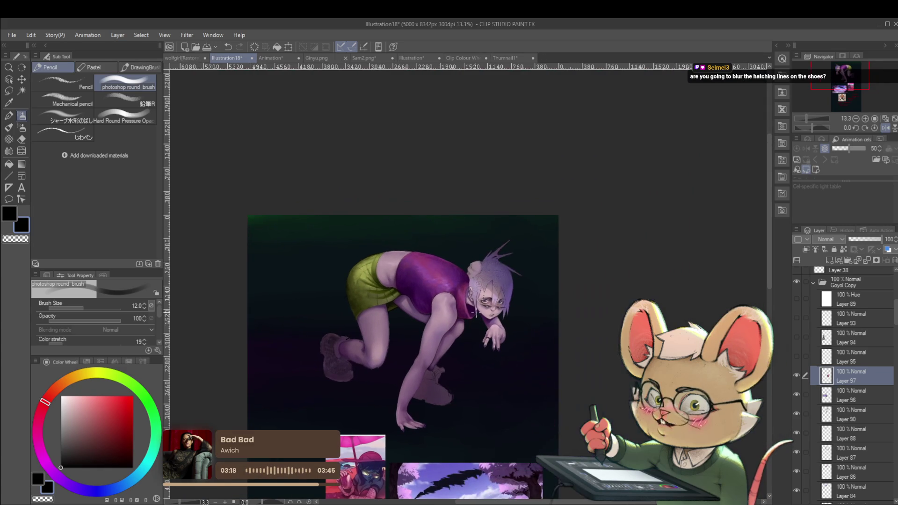
left_click(886, 127)
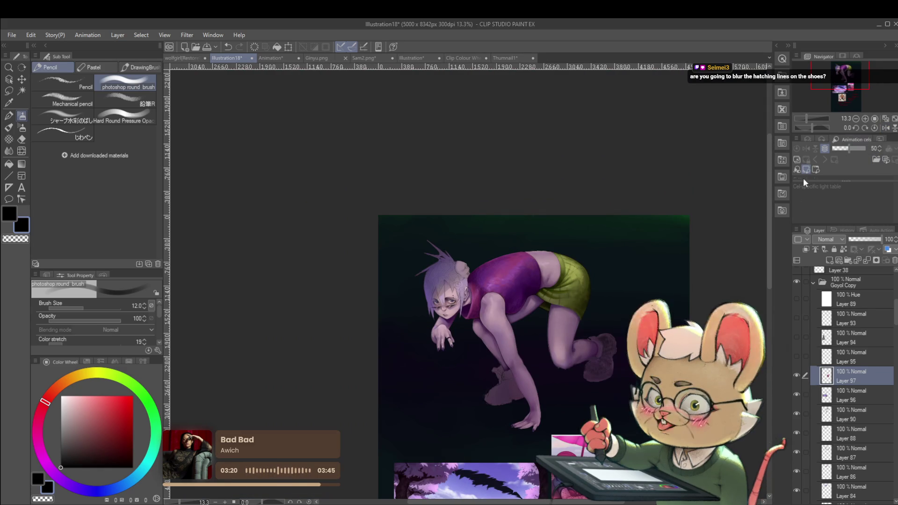
left_click_drag(732, 226, 687, 223)
mouse_move(680, 267)
left_mouse_down()
mouse_move(637, 270)
mouse_move(638, 278)
left_mouse_up()
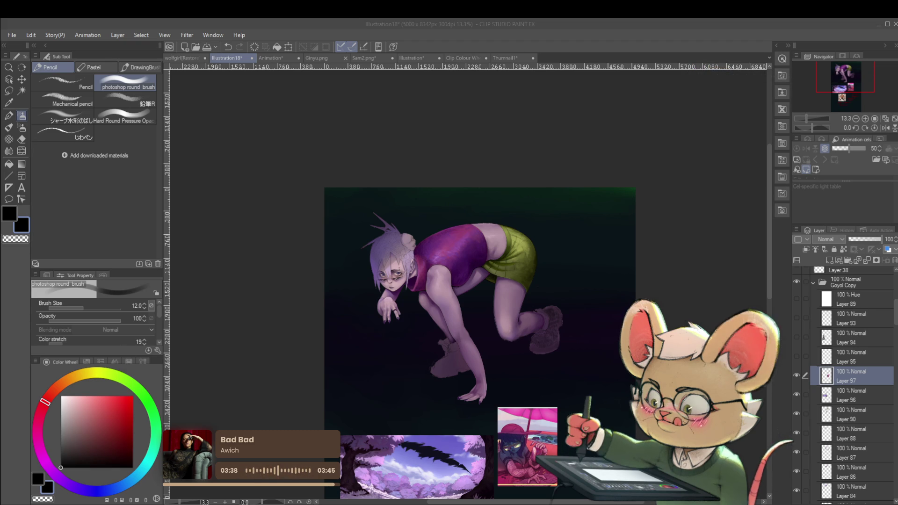
Zoom in on the shoe and switch to the Operation tool for picking layers from the canvas.
scroll(557, 340, "up", 5)
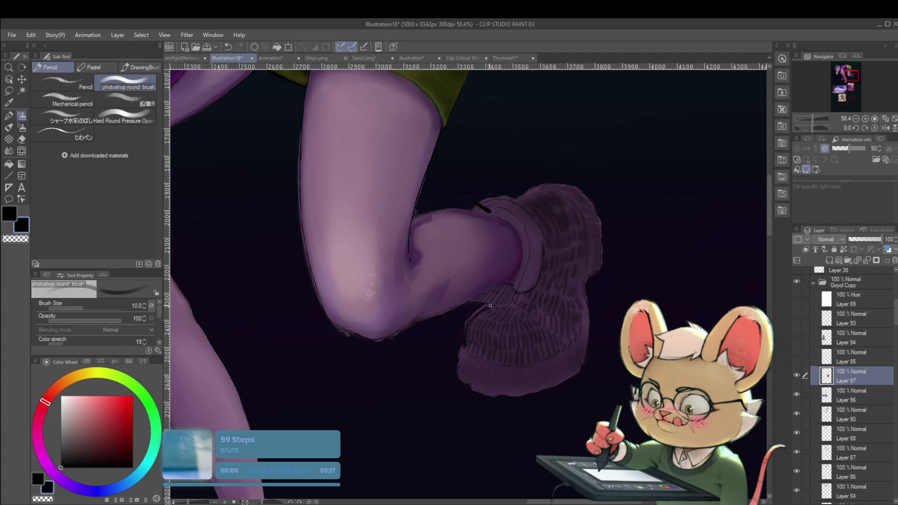
scroll(494, 295, "down", 3)
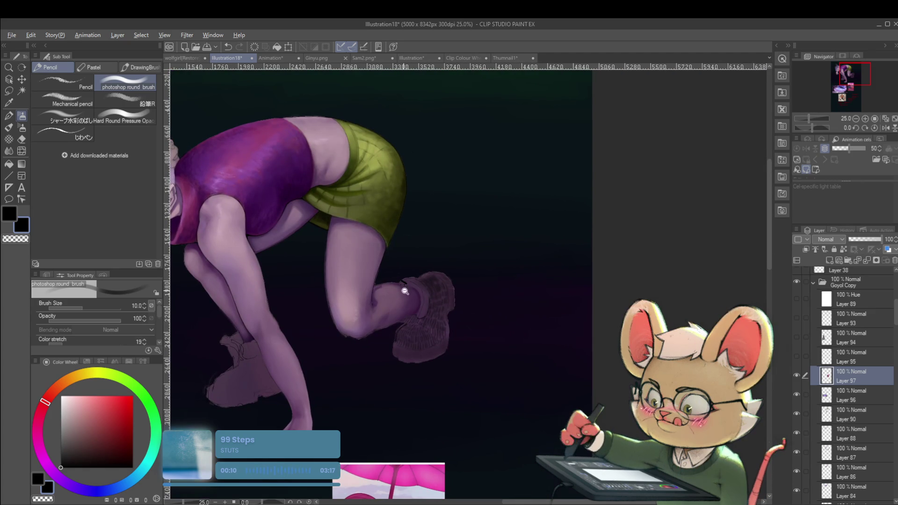
scroll(404, 288, "up", 3)
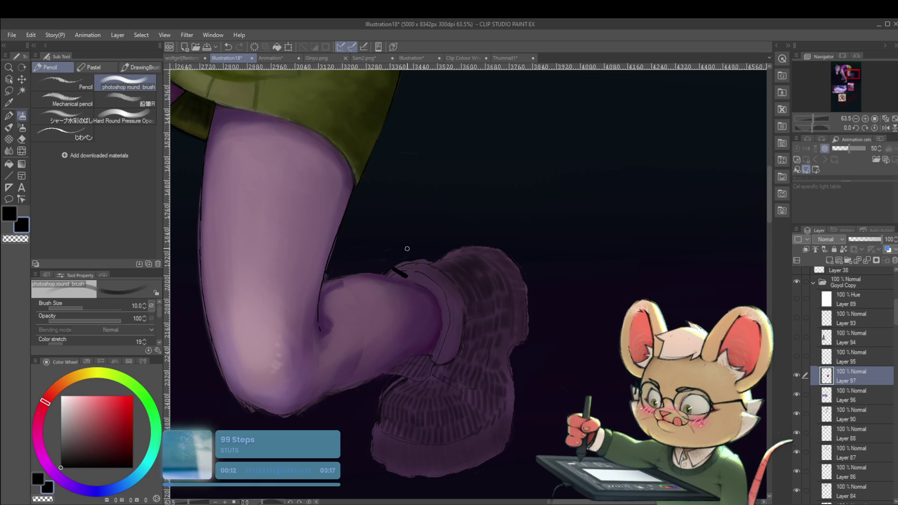
left_click(11, 80)
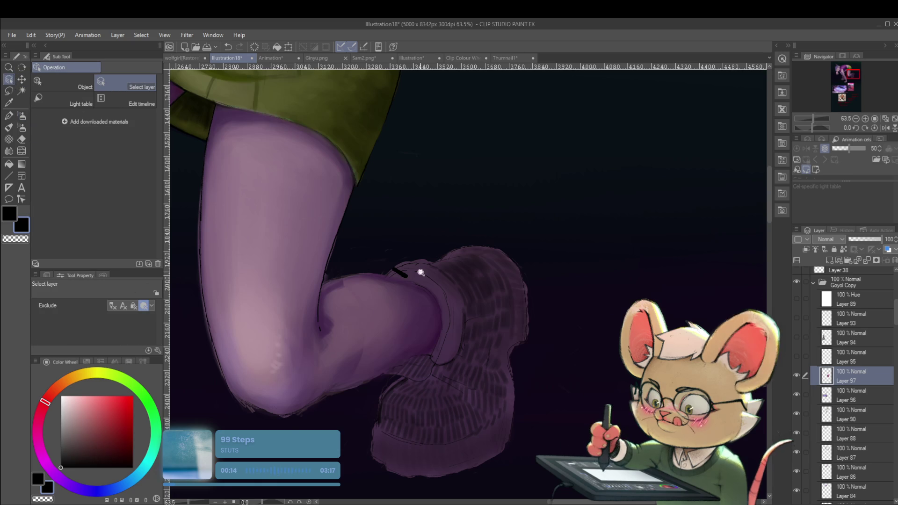
Select the boot's paint layer, return to the round brush, and undo the last stroke.
scroll(407, 273, "up", 2)
left_click(385, 274)
scroll(384, 274, "down", 1)
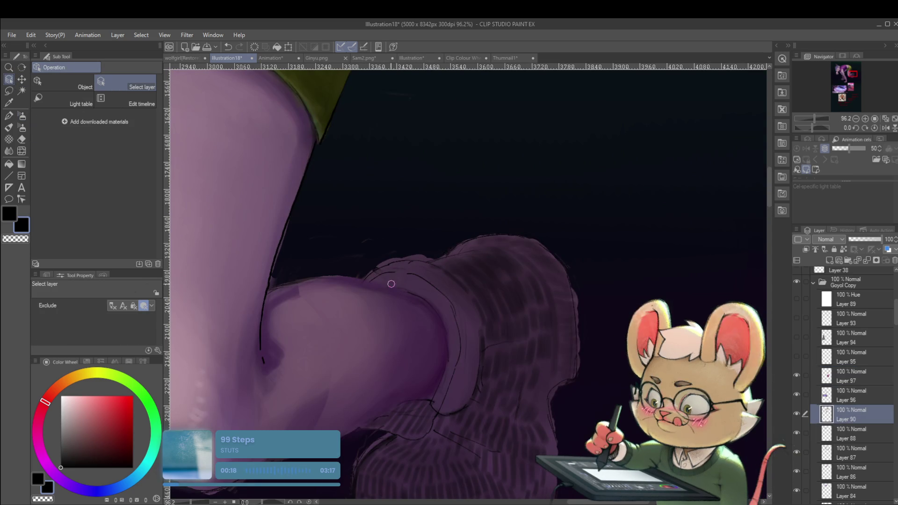
scroll(370, 247, "down", 4)
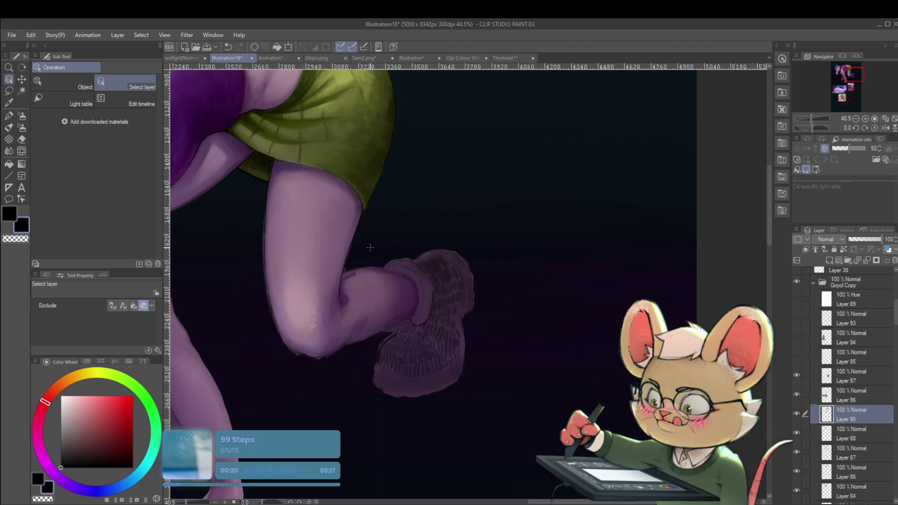
key("p")
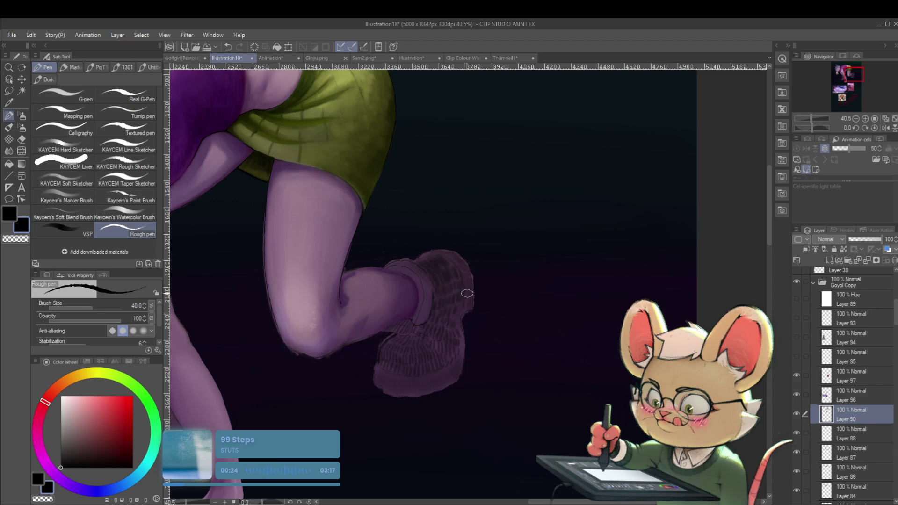
key("p")
left_click_drag(463, 300, 592, 323)
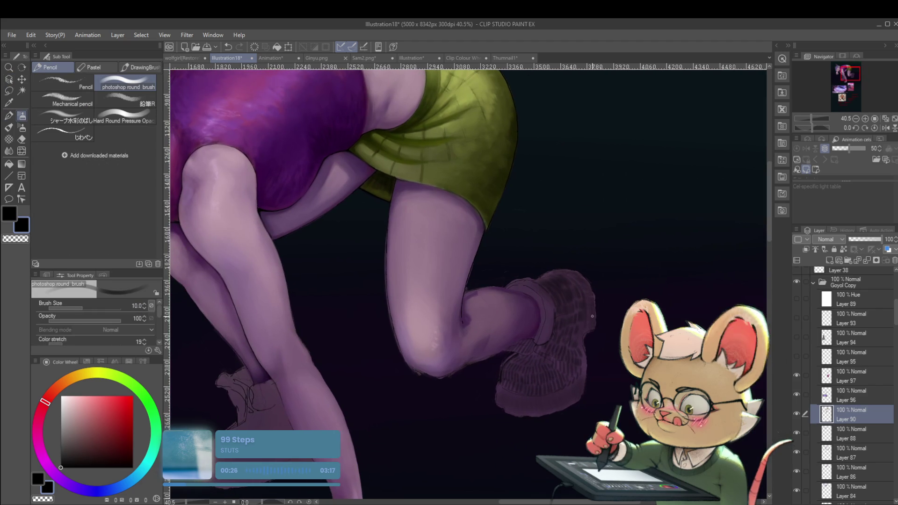
scroll(527, 276, "up", 3)
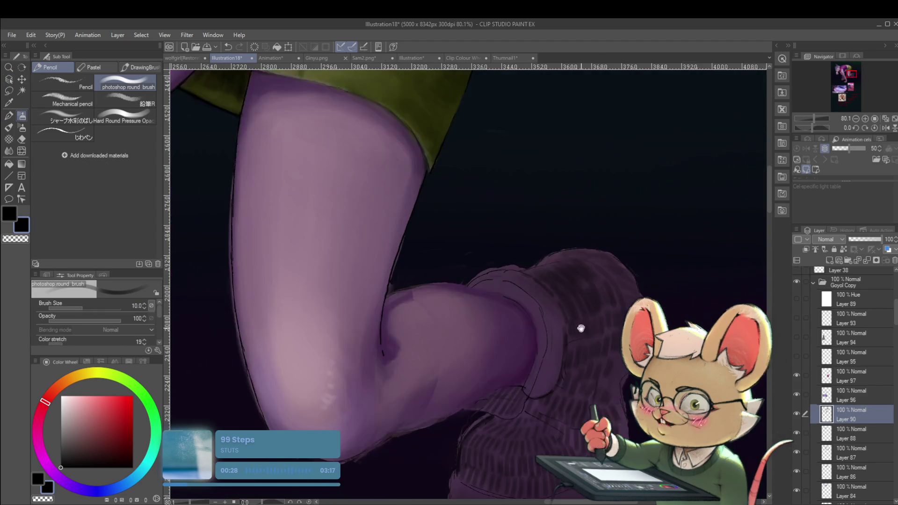
key("ctrl+z")
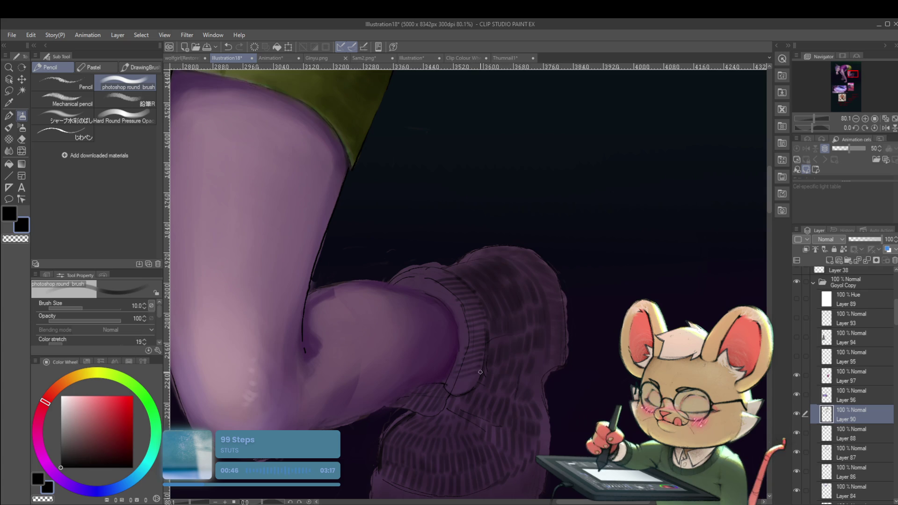
Mirror the canvas and centre the crouching figure to check it.
scroll(474, 378, "down", 5)
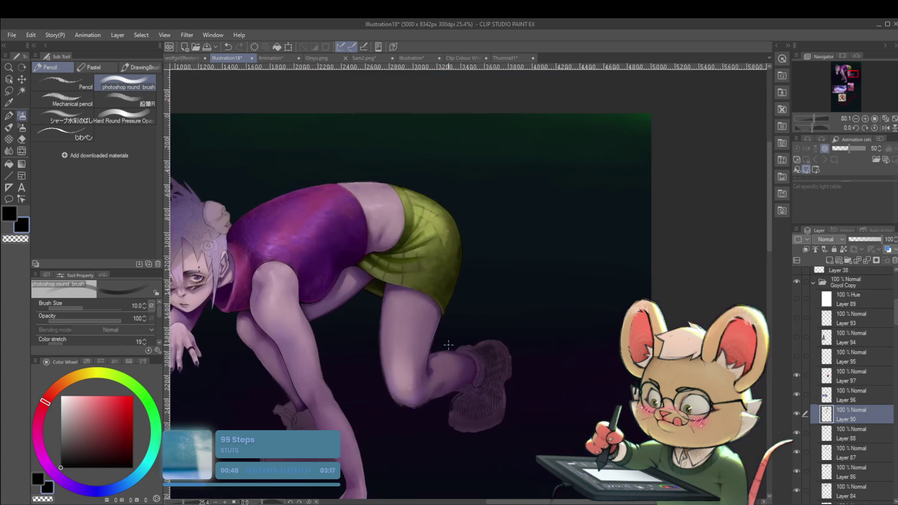
left_click_drag(529, 346, 500, 291)
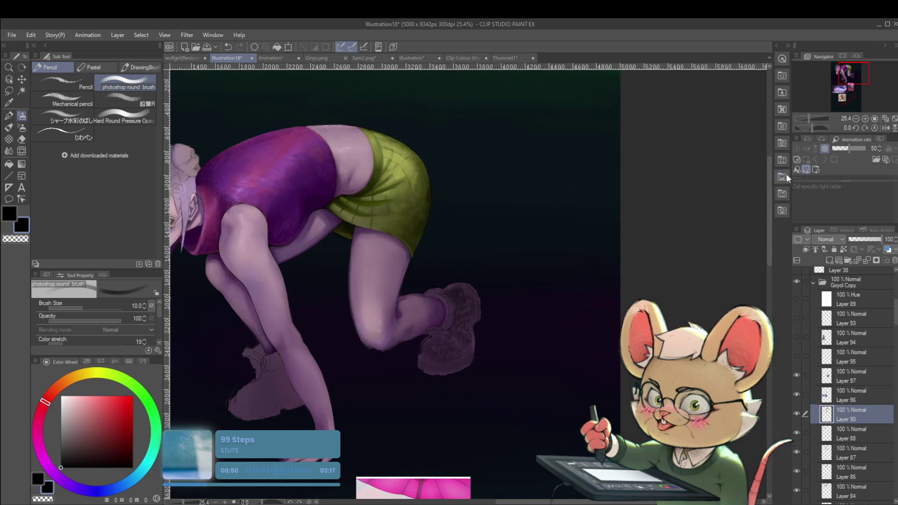
left_click_drag(543, 267, 508, 248)
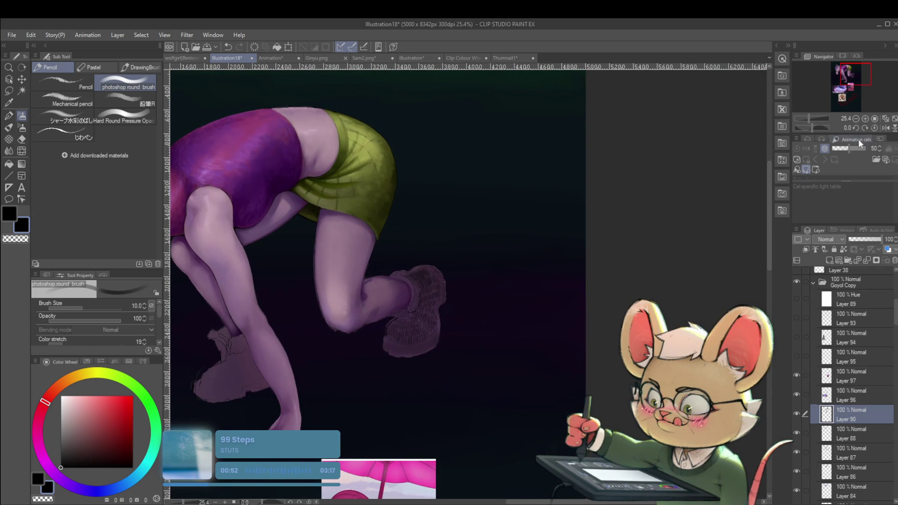
key("h")
mouse_move(615, 213)
left_mouse_down()
mouse_move(521, 213)
mouse_move(446, 157)
left_mouse_up()
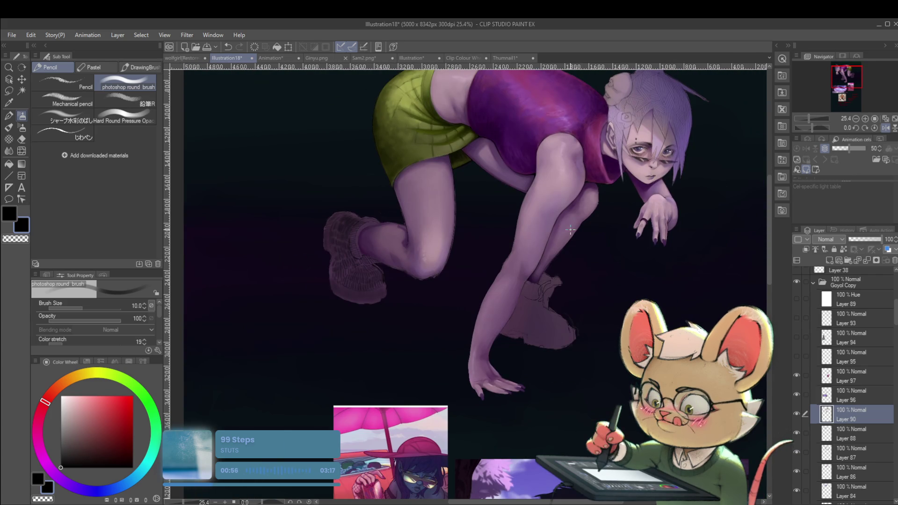
left_click_drag(479, 203, 469, 251)
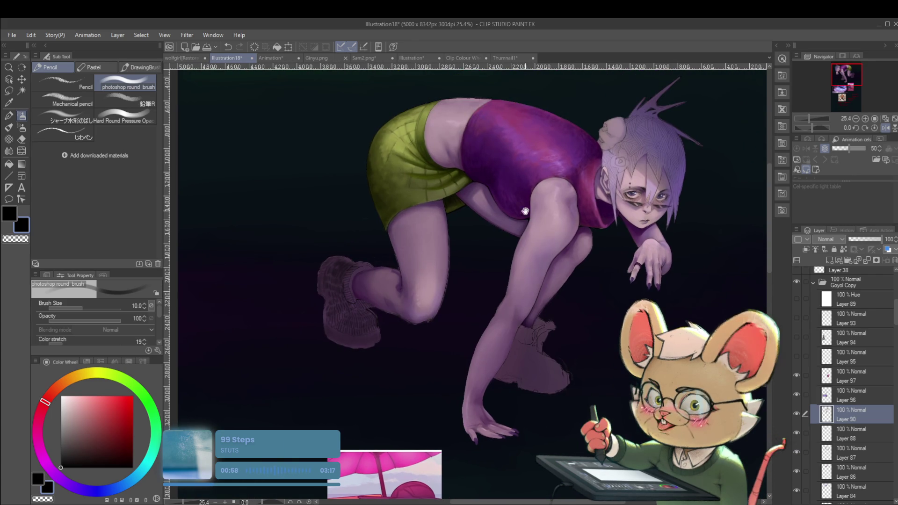
left_click_drag(529, 206, 565, 215)
Zoom and pan toward the girl's legs and boots, then mirror the view horizontally.
scroll(399, 280, "up", 3)
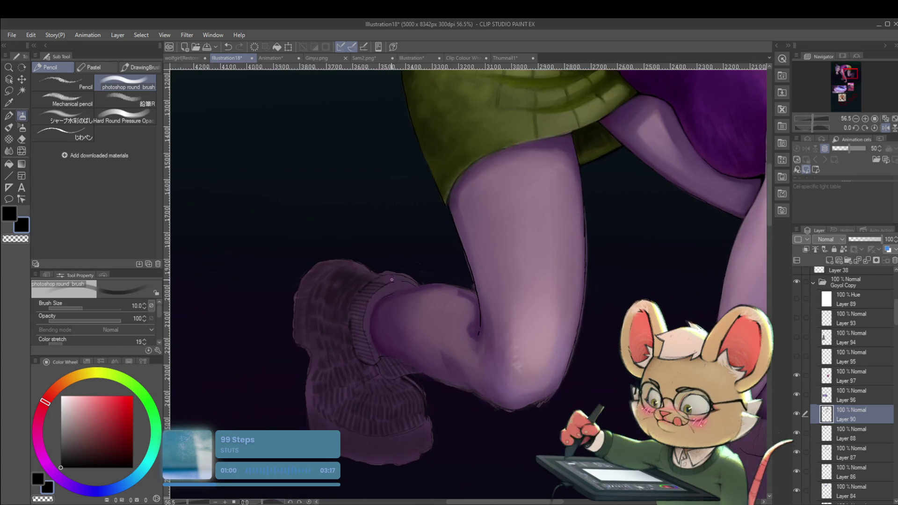
scroll(379, 281, "up", 3)
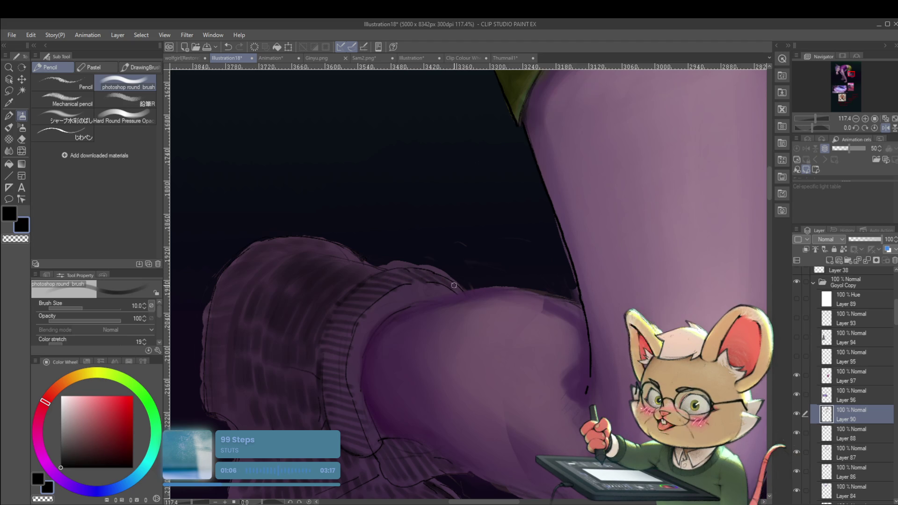
scroll(440, 267, "down", 5)
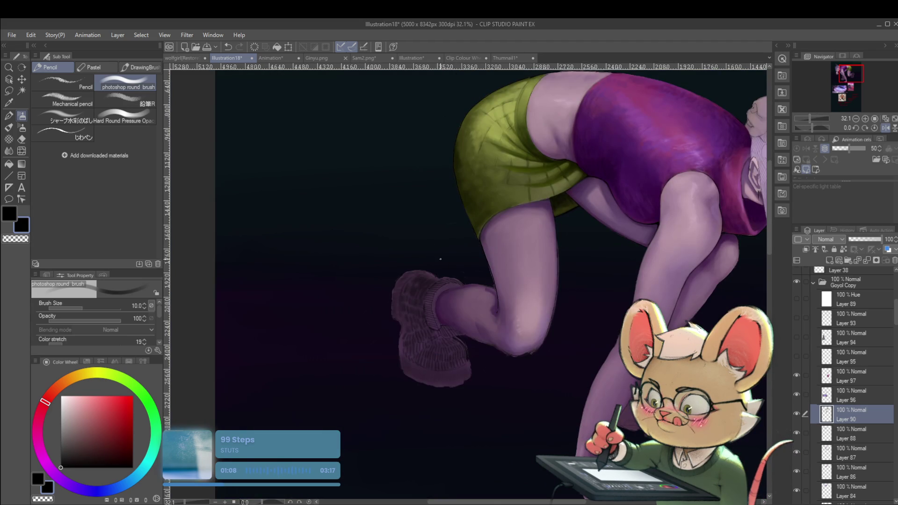
scroll(452, 285, "up", 5)
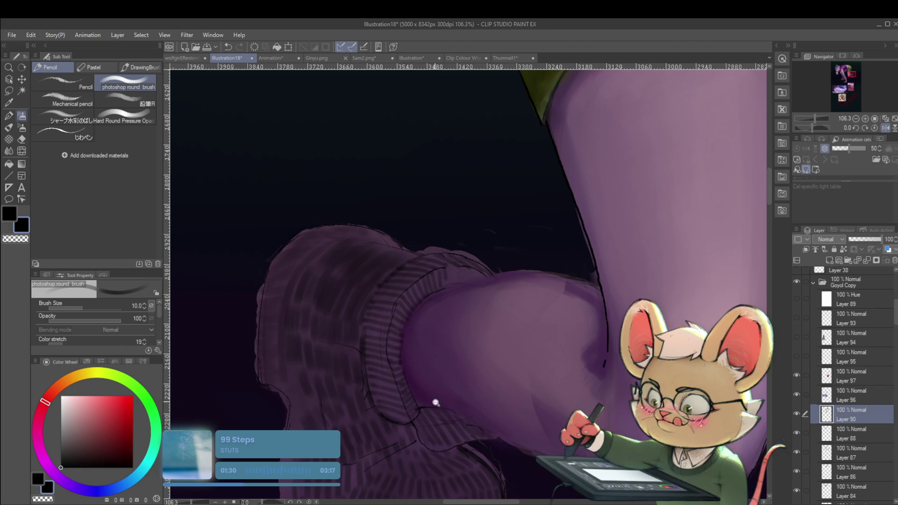
scroll(434, 398, "down", 3)
mouse_move(579, 360)
left_mouse_down()
mouse_move(528, 320)
mouse_move(512, 323)
left_mouse_up()
scroll(378, 292, "up", 5)
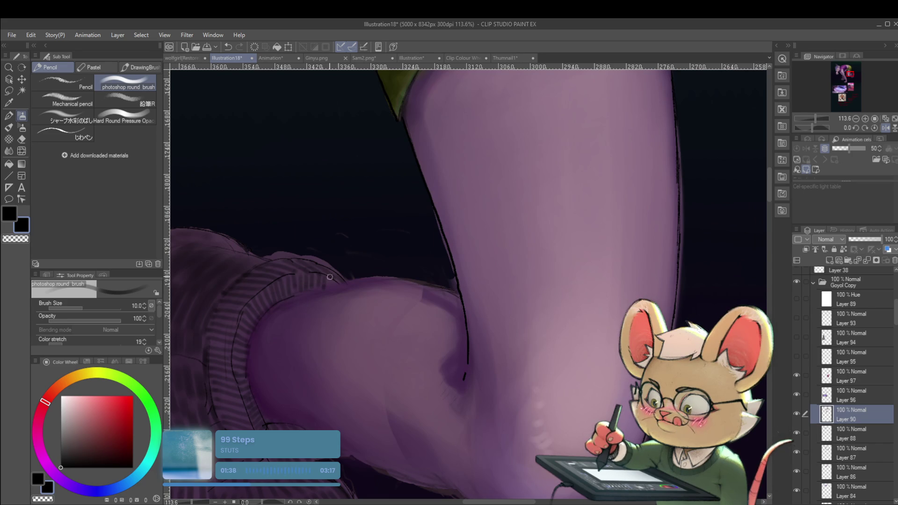
scroll(329, 277, "down", 6)
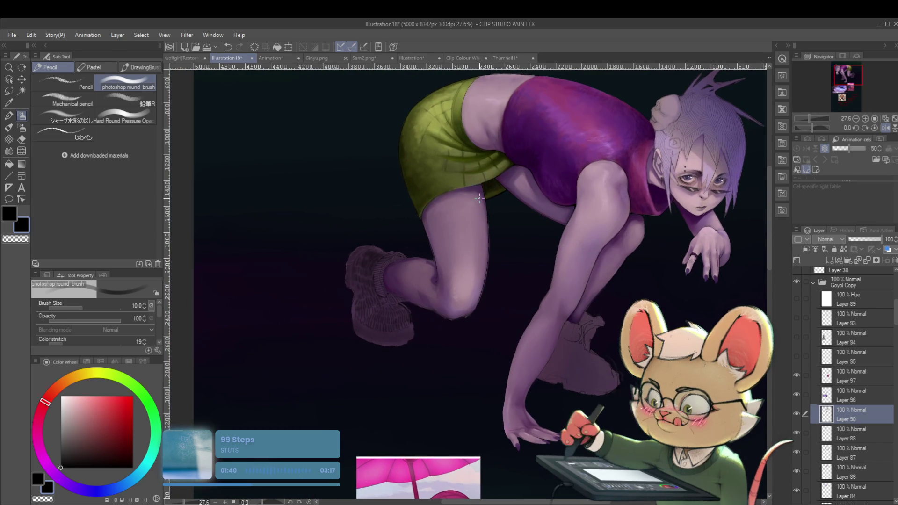
left_click_drag(480, 198, 428, 190)
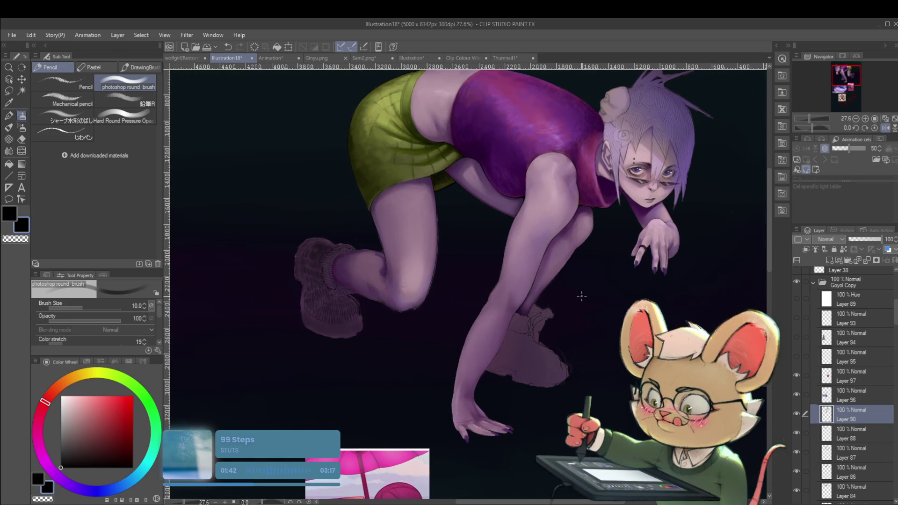
left_click_drag(581, 295, 532, 288)
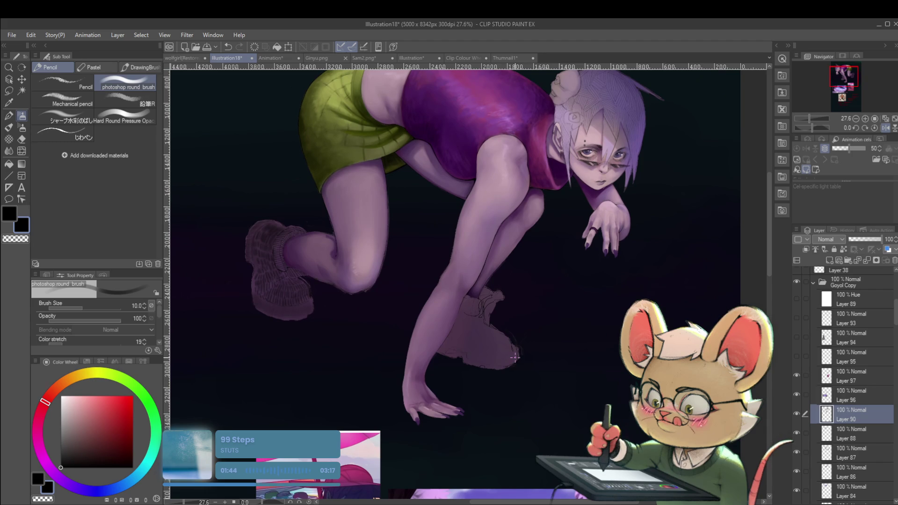
left_click(885, 127)
Zoom in on the near boot, sample its dark purple, and raise the brush size to 40.
left_click_drag(683, 248, 552, 249)
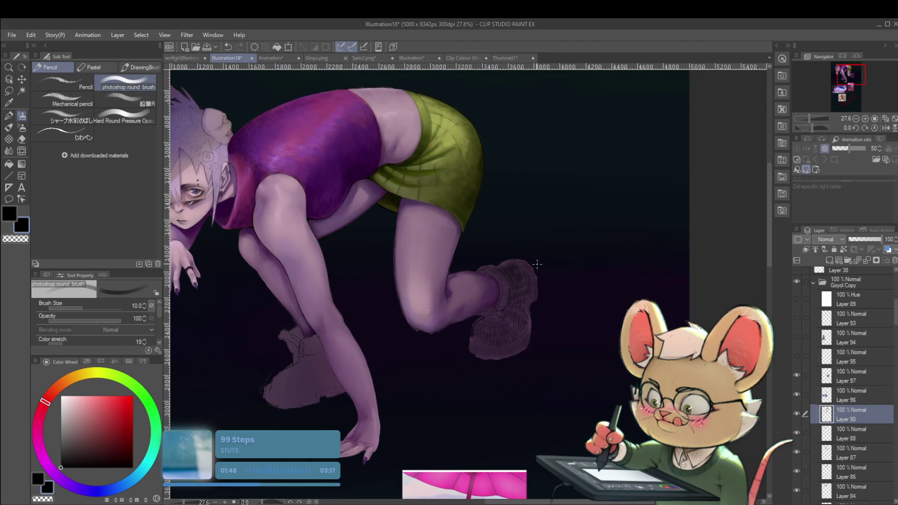
scroll(537, 264, "up", 3)
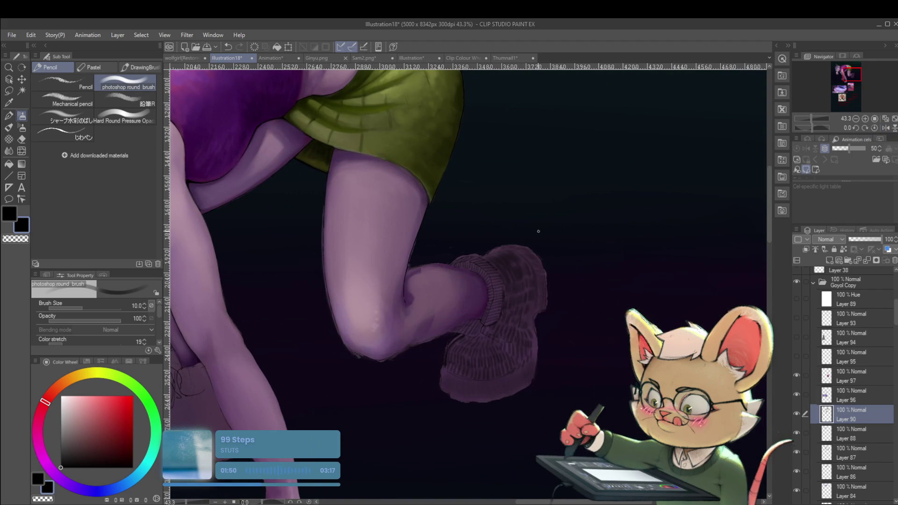
left_click(518, 271, "alt")
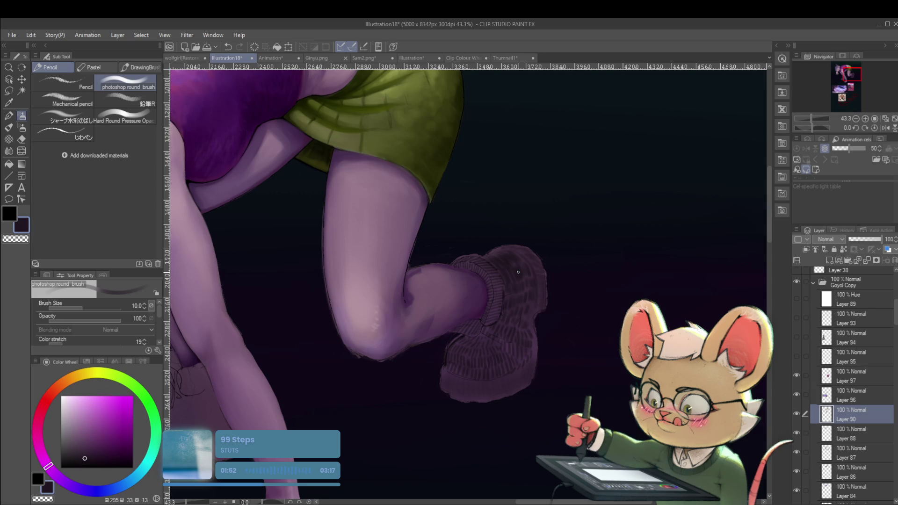
key("bracketright")
key("bracketright")
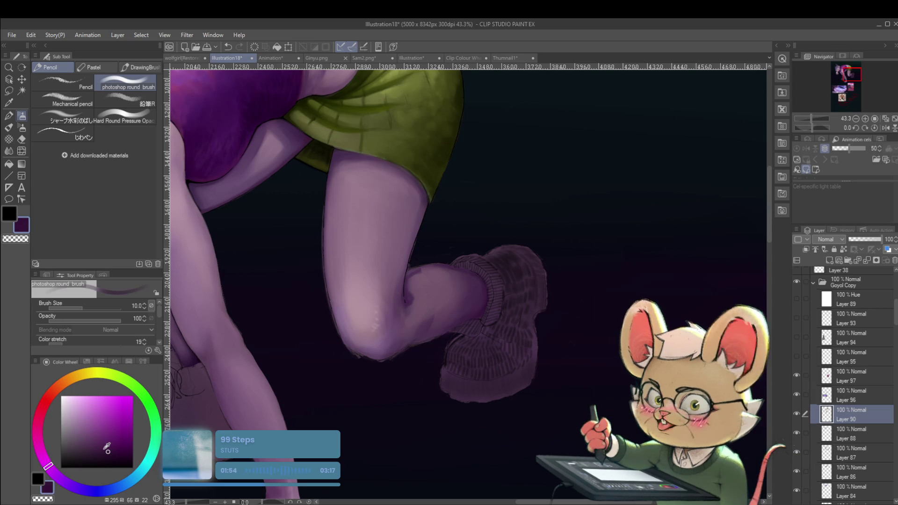
key("bracketright")
key("bracketright")
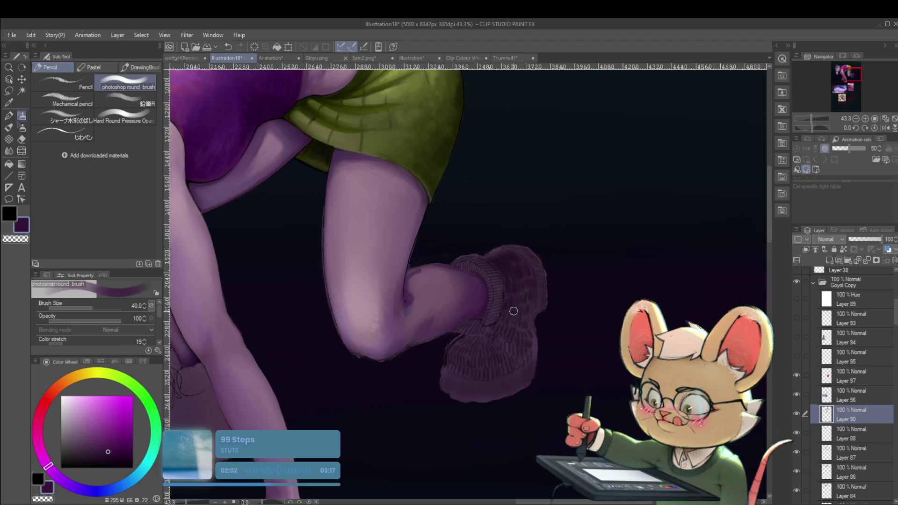
scroll(522, 317, "down", 5)
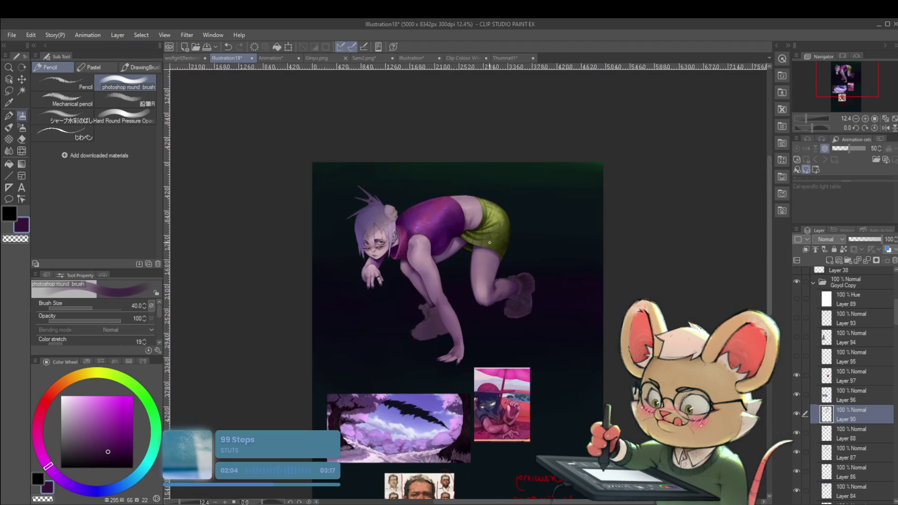
Mirror the view back and reframe it on the whole figure.
left_click(885, 128)
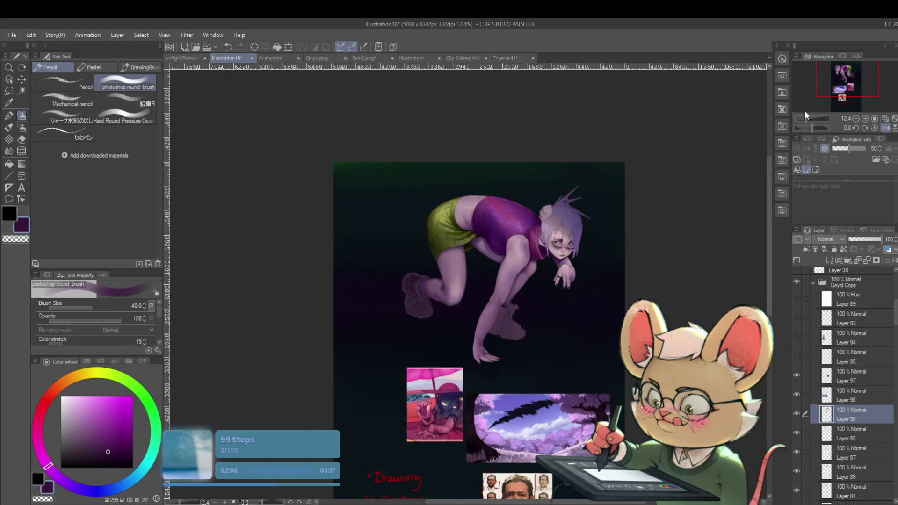
scroll(388, 321, "up", 3)
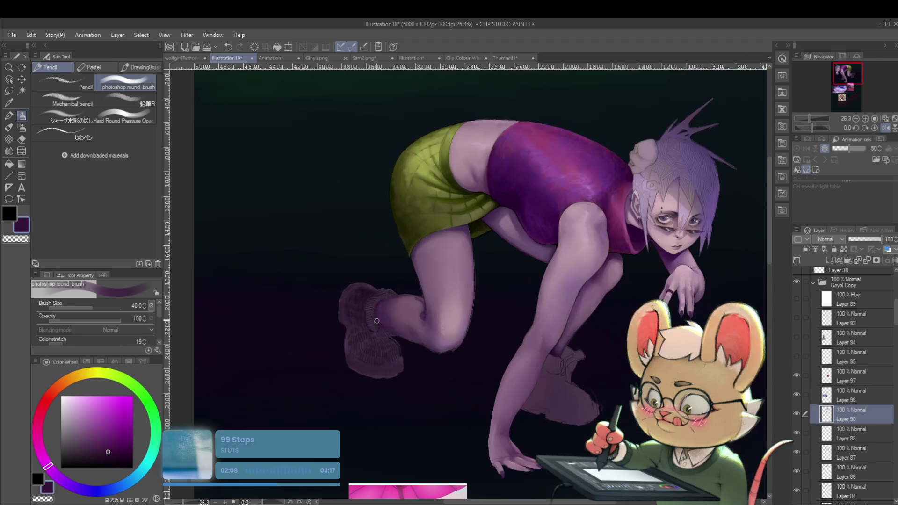
scroll(352, 322, "up", 1)
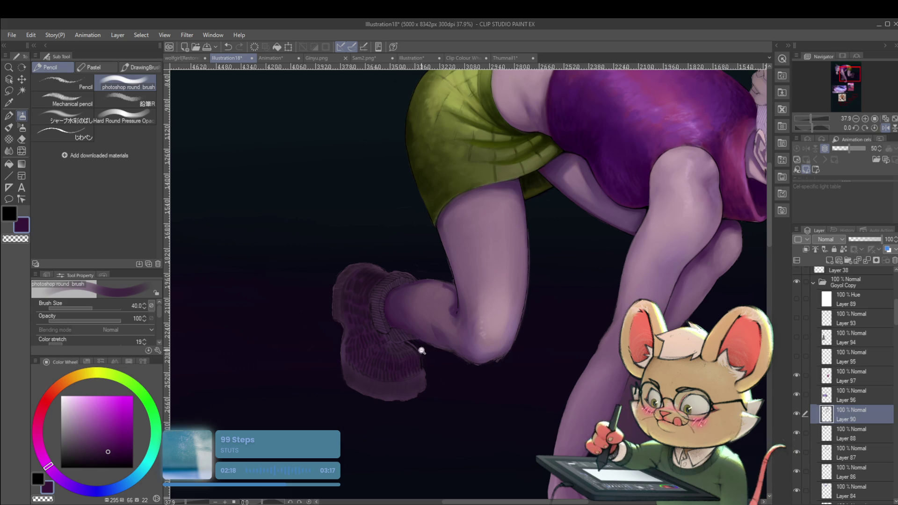
scroll(420, 344, "down", 5)
scroll(391, 321, "up", 6)
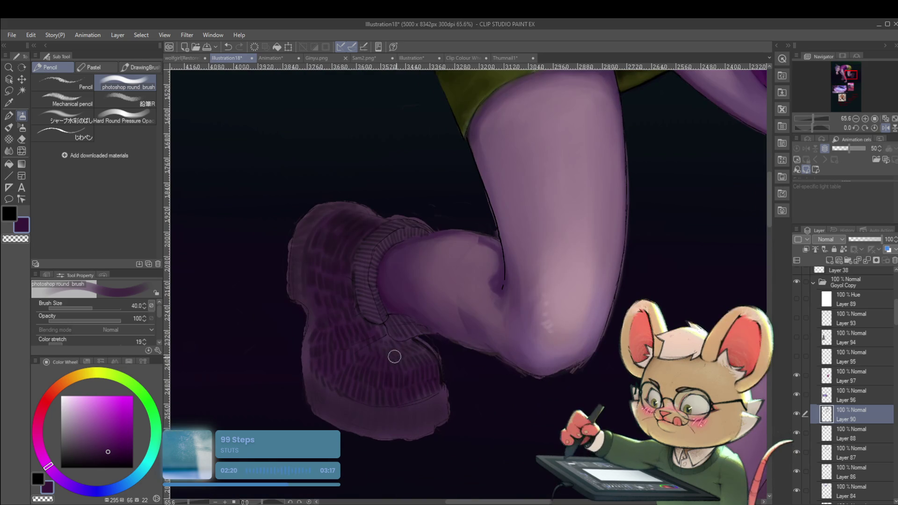
scroll(438, 355, "down", 5)
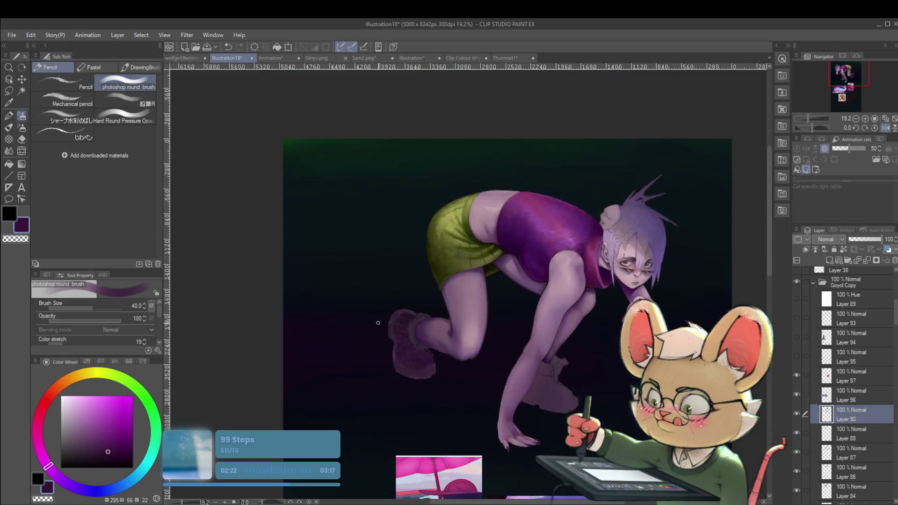
left_click_drag(831, 171, 658, 186)
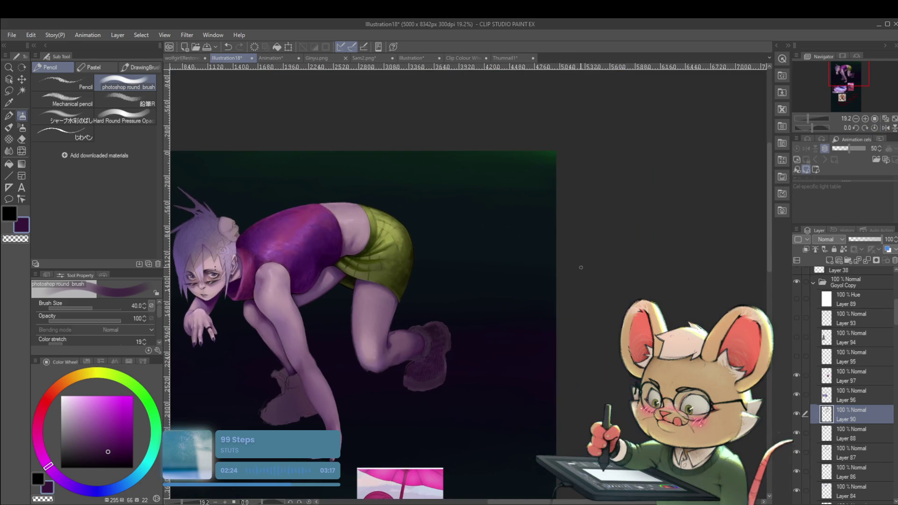
scroll(543, 306, "up", 5)
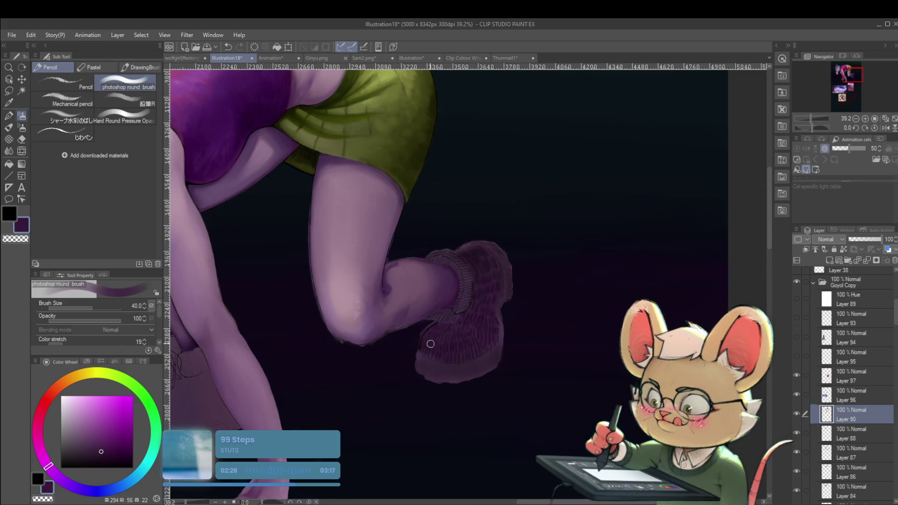
Shift the colour wheel to a slightly lighter violet purple and select Layer 97.
left_click(99, 441)
left_click(61, 471)
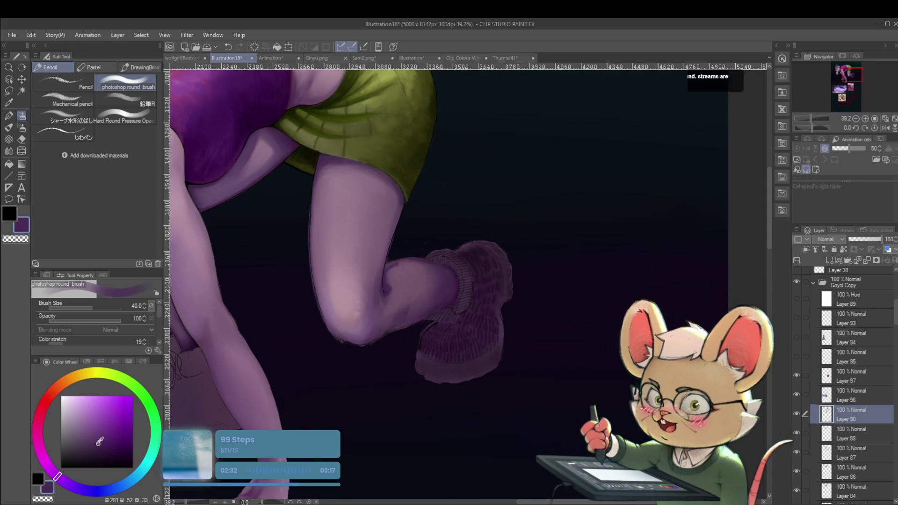
left_click(464, 330, "alt")
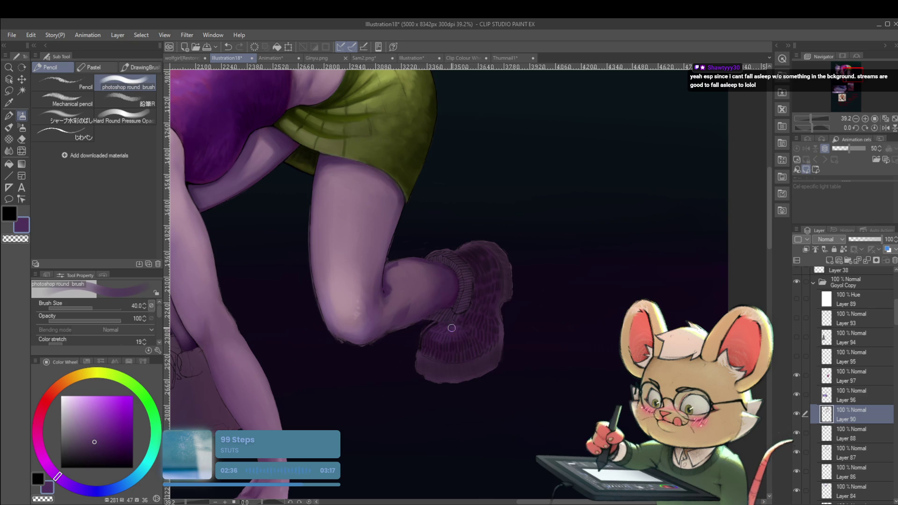
scroll(476, 338, "down", 2)
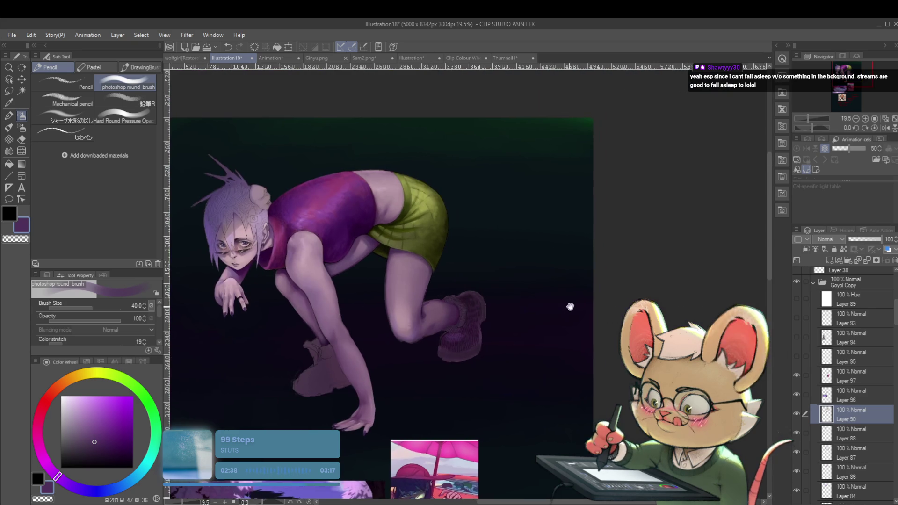
left_click(832, 378)
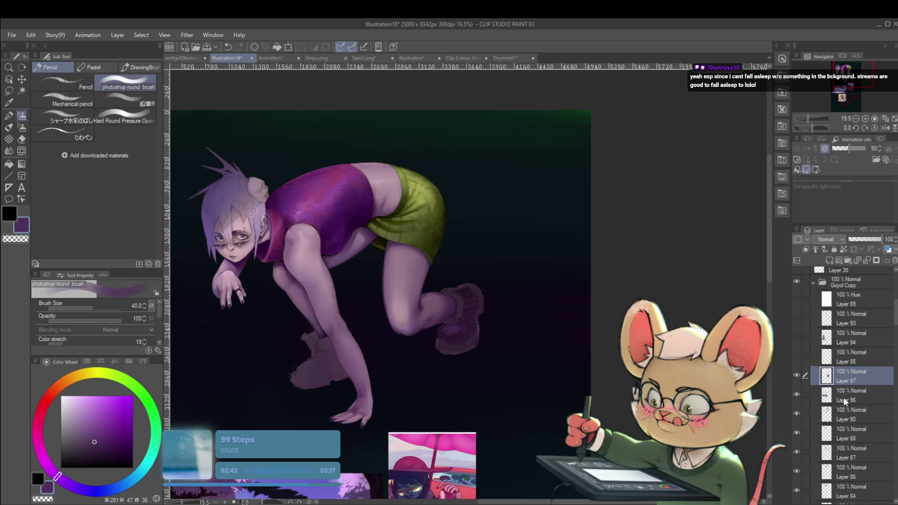
Reselect Layer 90, sample a darker purple from the boot, and set the brush to size 30.
left_click(842, 411)
scroll(455, 345, "up", 3)
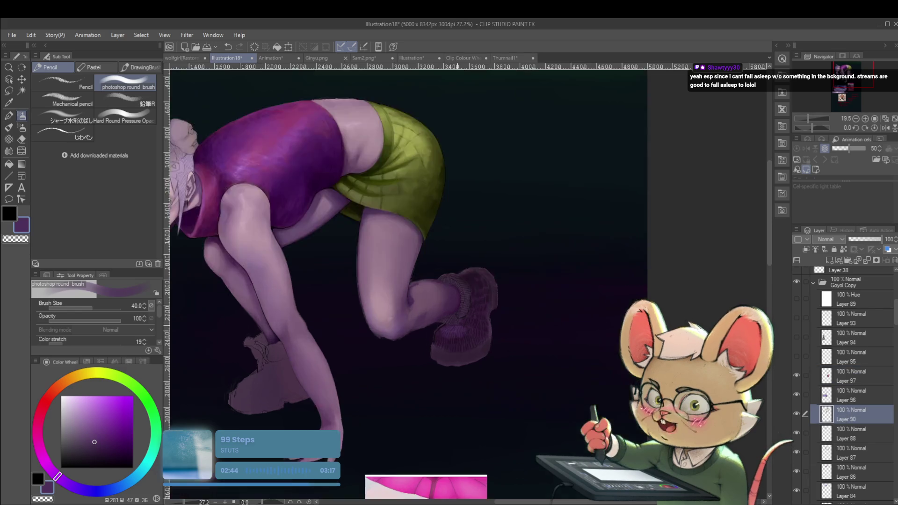
left_click_drag(517, 308, 491, 266)
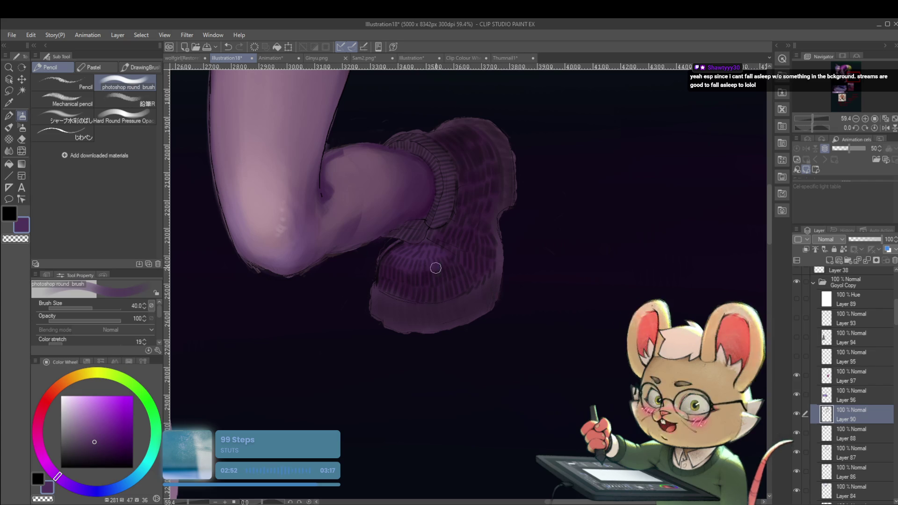
mouse_move(431, 257)
left_mouse_down()
mouse_move(437, 317)
mouse_move(422, 287)
left_mouse_up()
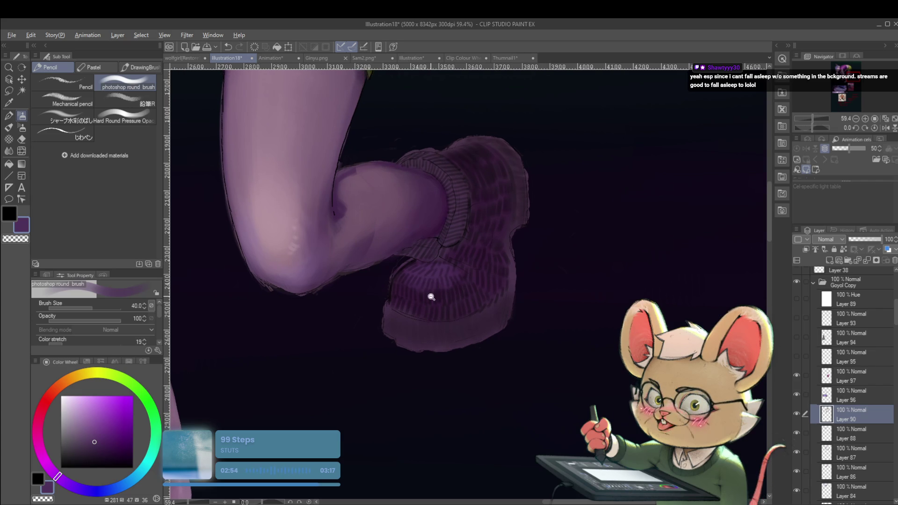
left_click(432, 296)
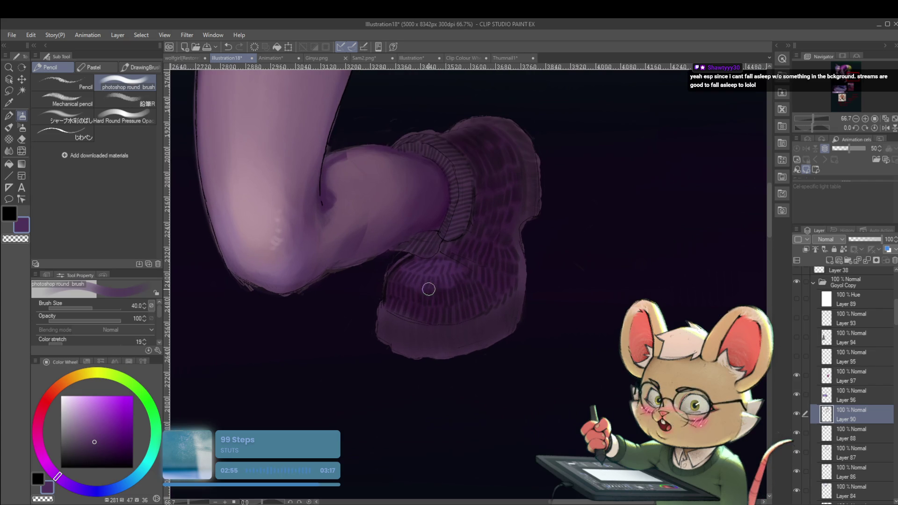
left_click(391, 295, "alt")
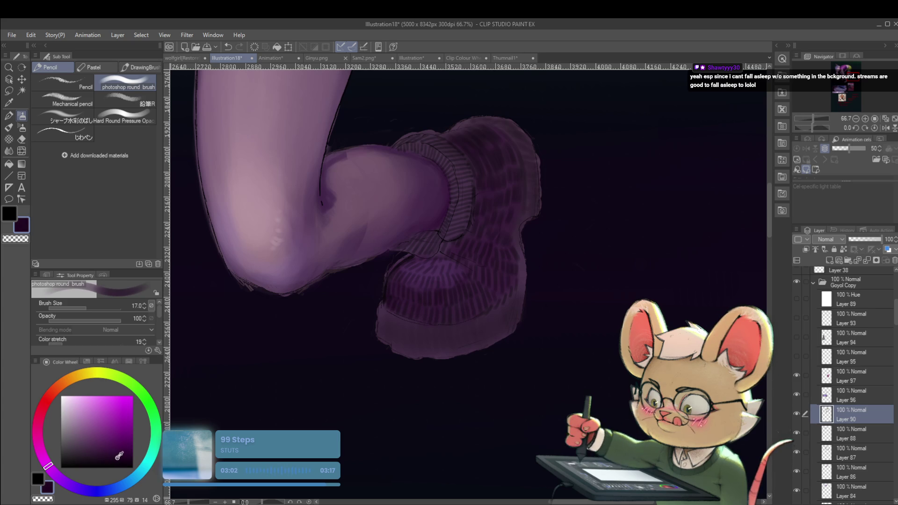
key("bracketright")
key("bracketright")
key("bracketright")
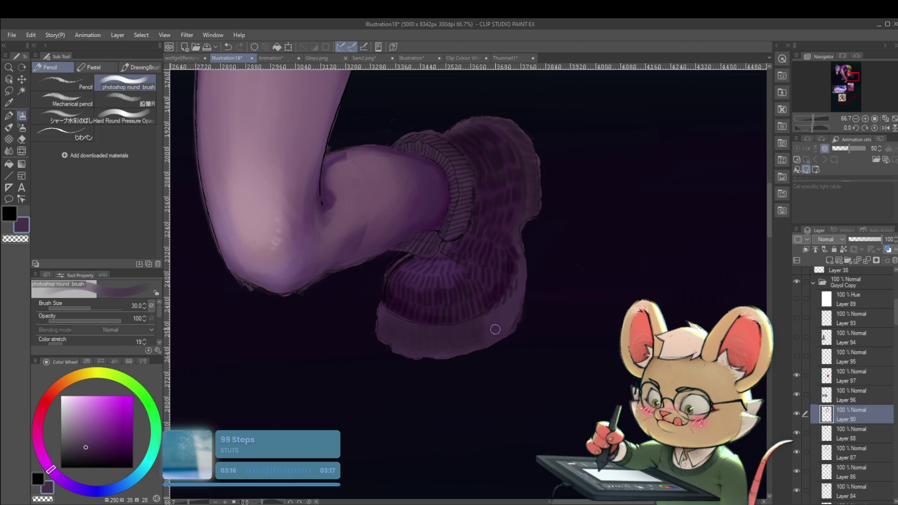
scroll(490, 337, "down", 5)
left_click(886, 128)
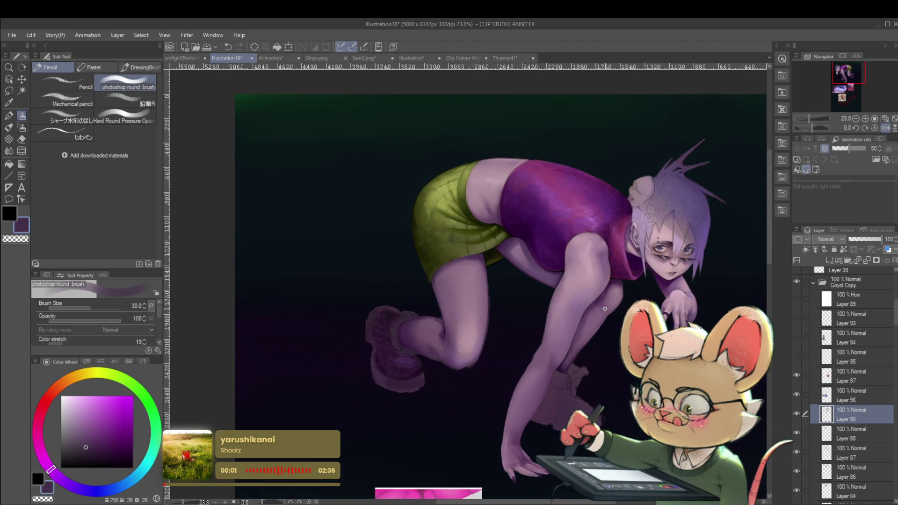
Pick a darker, more saturated purple and paint dark shading on the boot's sole.
scroll(447, 356, "up", 3)
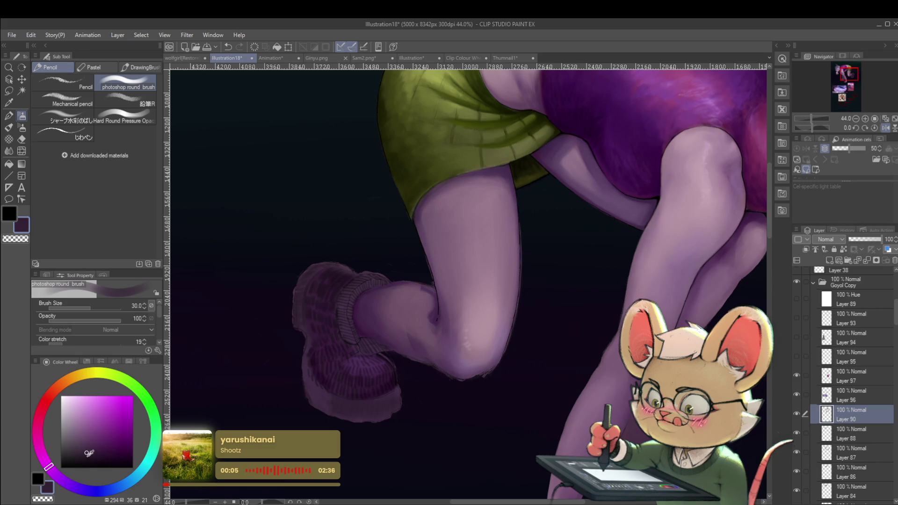
left_click_drag(88, 451, 101, 455)
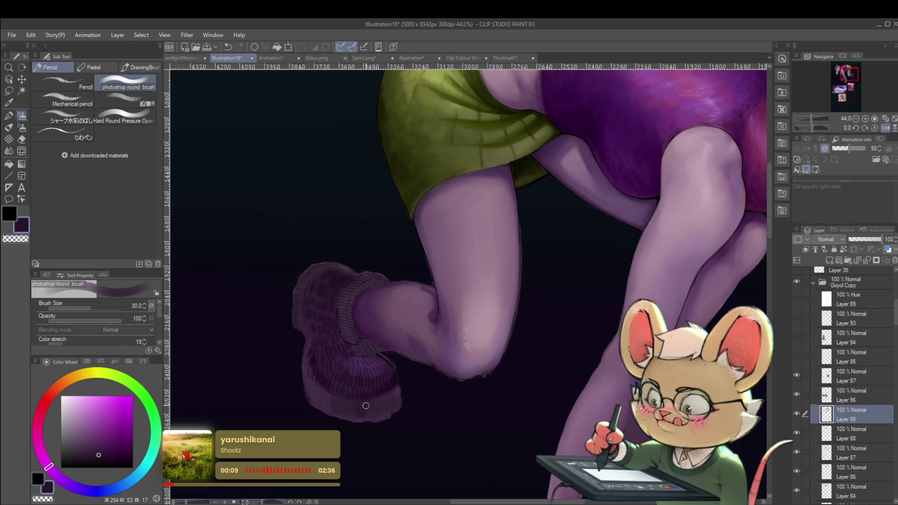
left_click(102, 457)
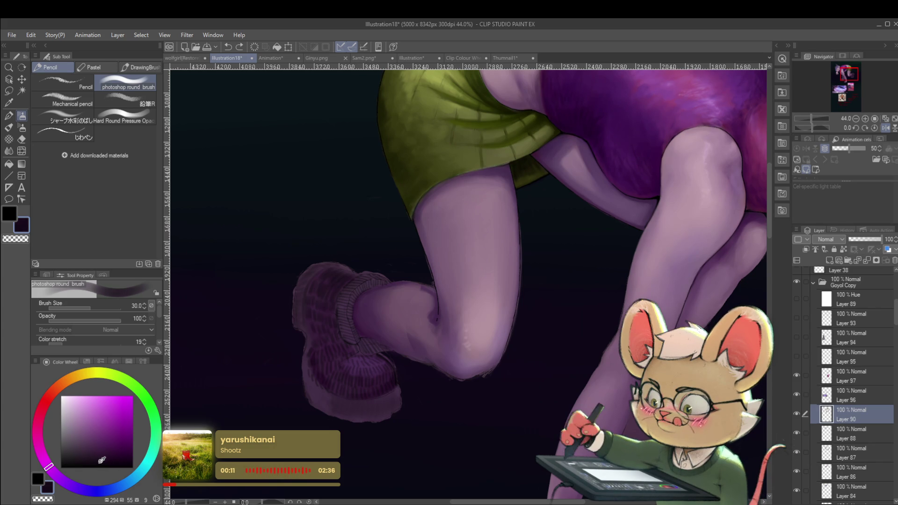
mouse_move(360, 414)
left_mouse_down()
mouse_move(379, 397)
mouse_move(374, 414)
mouse_move(386, 396)
left_mouse_up()
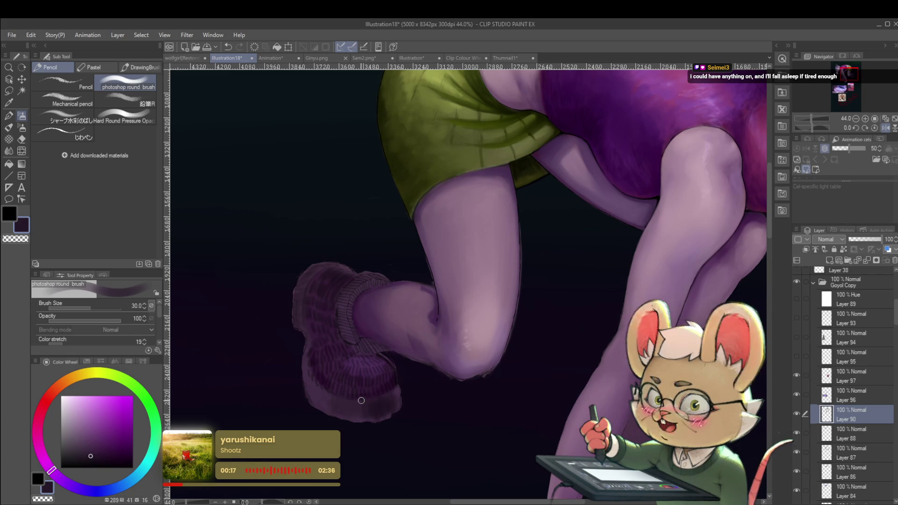
scroll(344, 405, "down", 5)
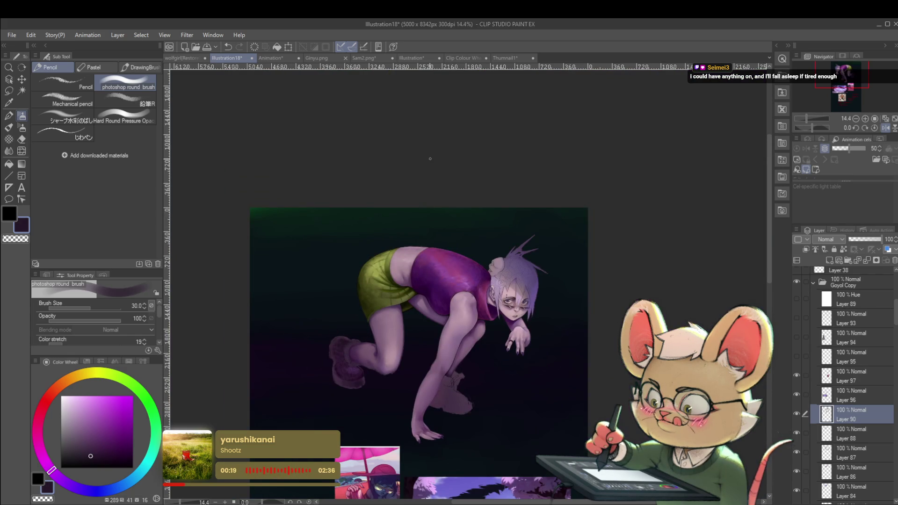
Mirror the view, sample a boot colour, and paint a faint size-10 stroke along the sole.
left_click(886, 128)
mouse_move(569, 352)
left_mouse_down()
mouse_move(436, 312)
mouse_move(391, 277)
mouse_move(401, 297)
mouse_move(379, 288)
left_mouse_up()
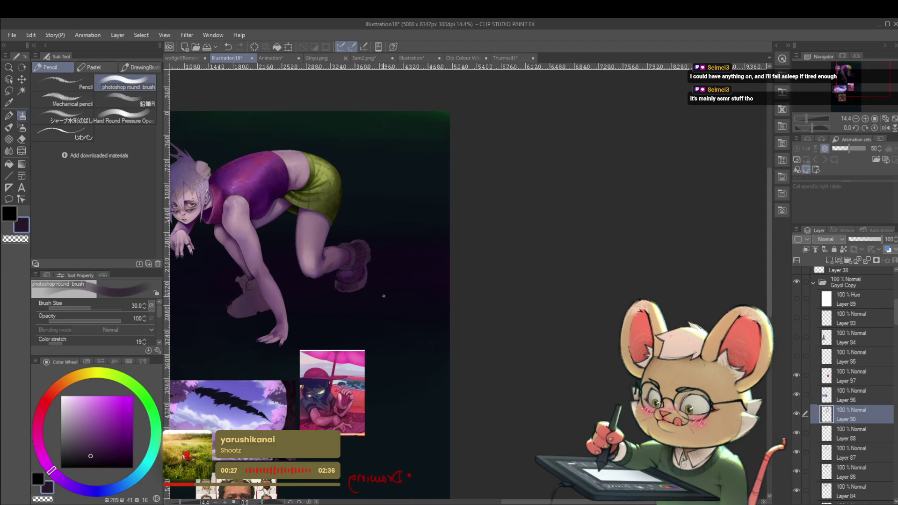
scroll(389, 291, "up", 5)
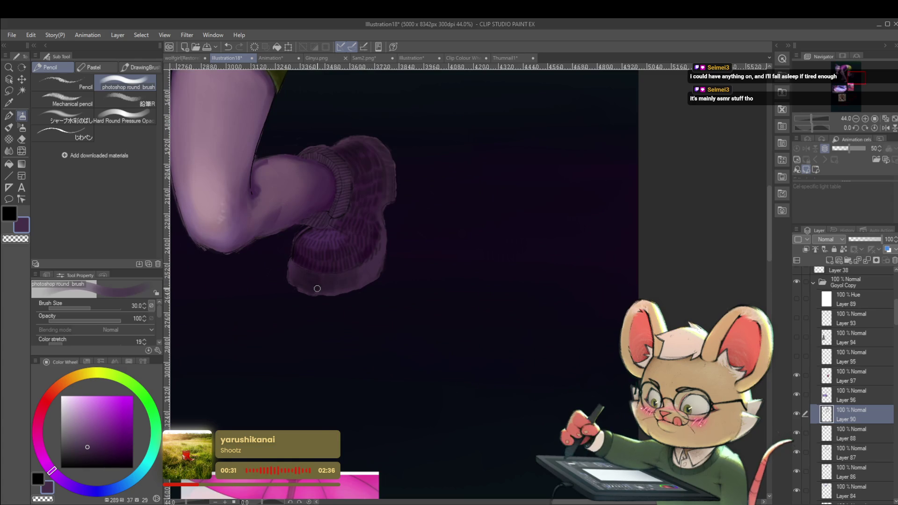
left_click(300, 276, "alt")
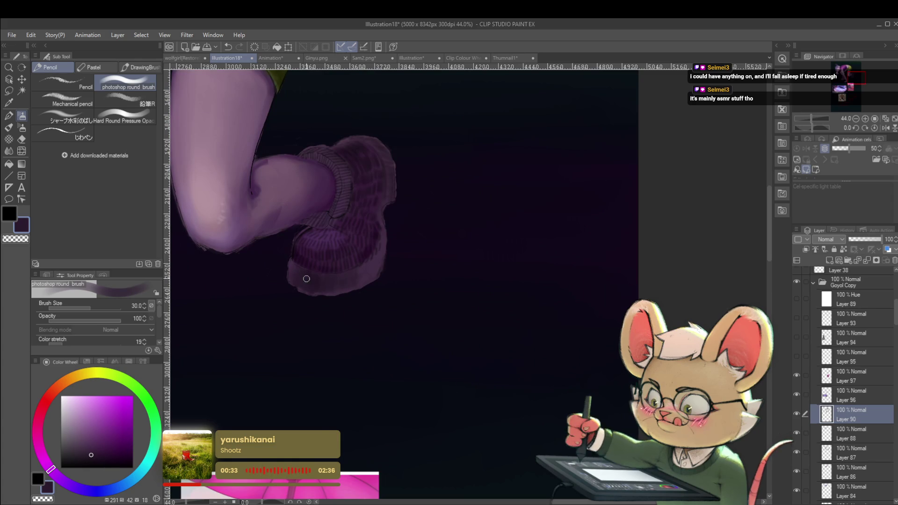
scroll(338, 277, "down", 5)
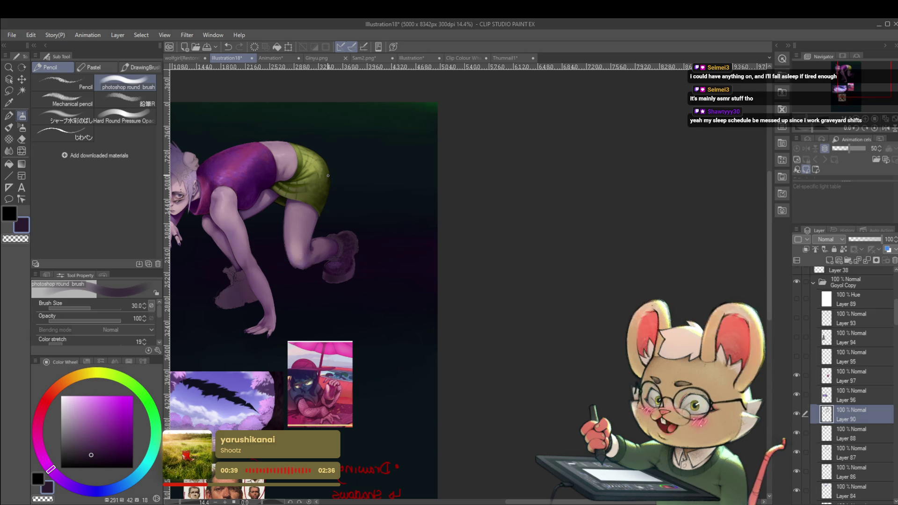
scroll(333, 245, "up", 5)
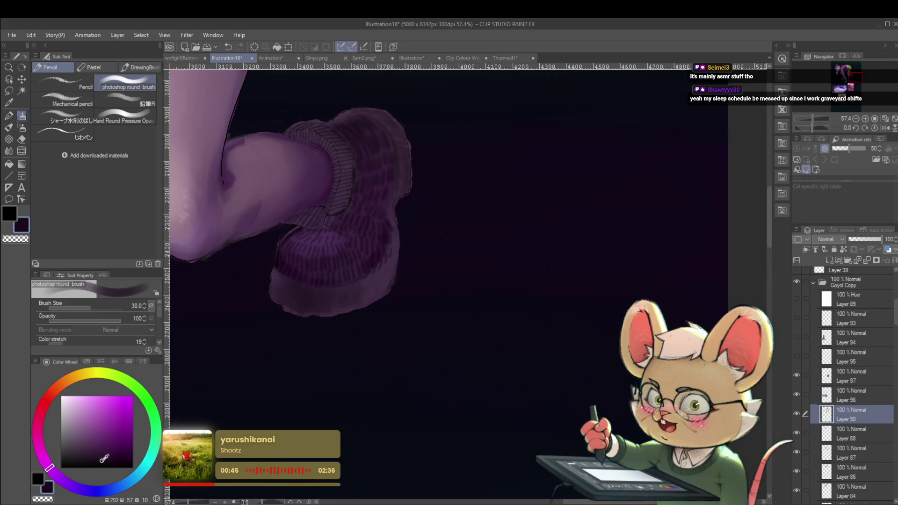
key("bracketleft")
key("bracketleft")
key("bracketleft")
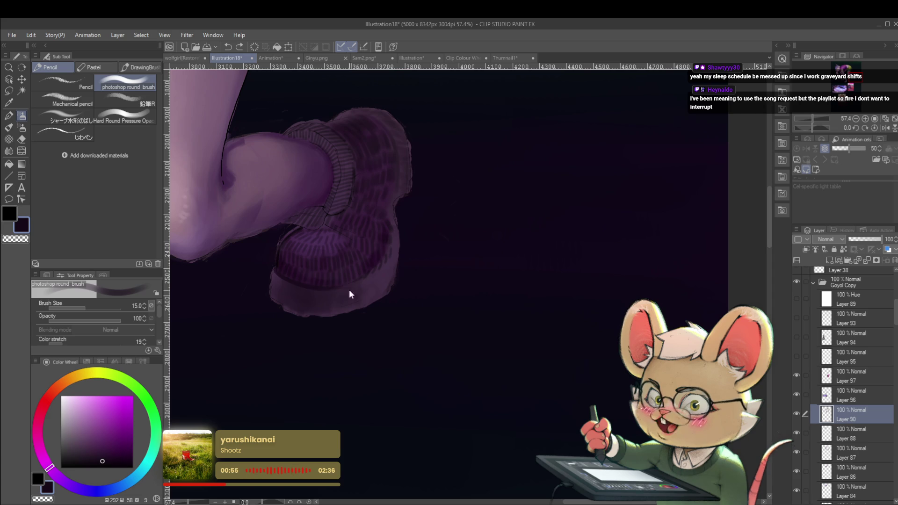
left_click_drag(321, 287, 326, 290)
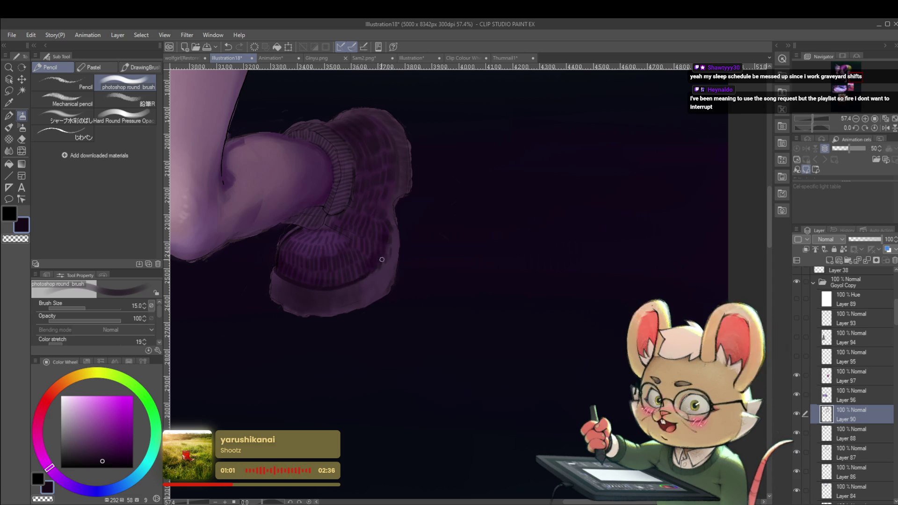
Reframe the full figure and shrink the brush to size 8.
scroll(365, 249, "down", 5)
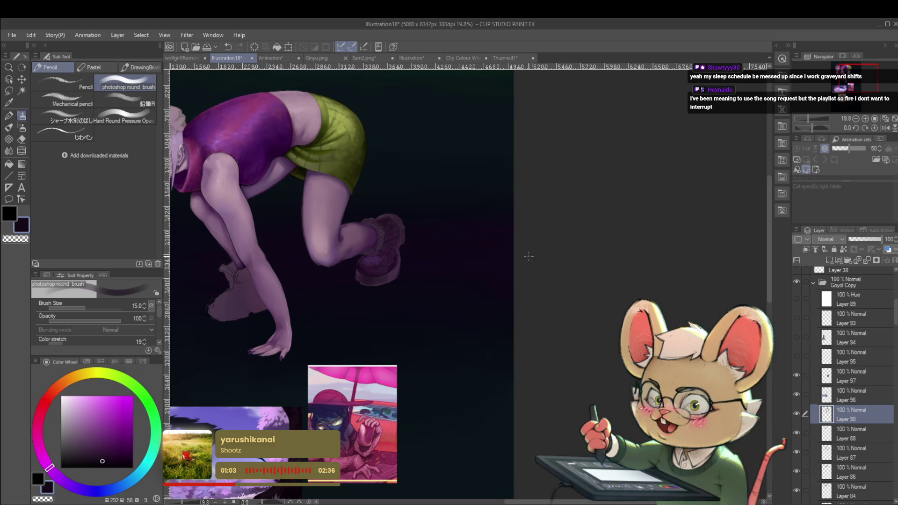
scroll(364, 276, "up", 6)
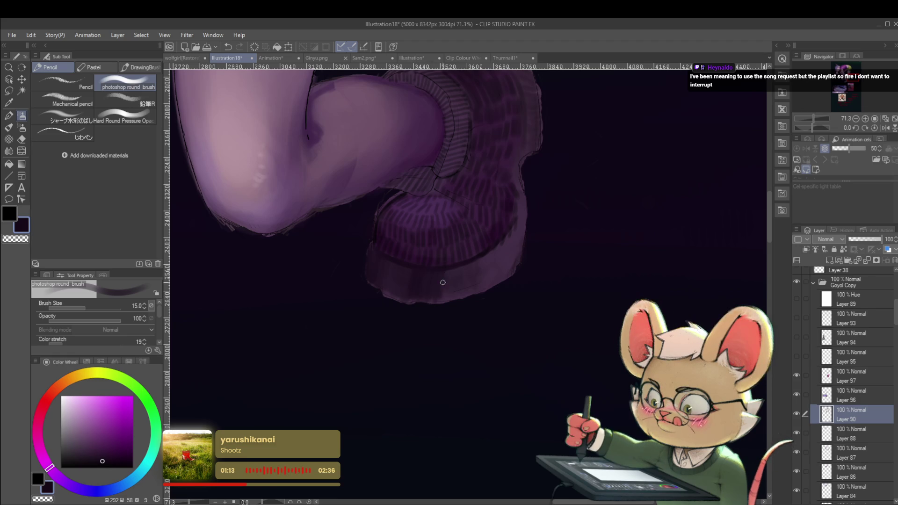
scroll(453, 275, "down", 5)
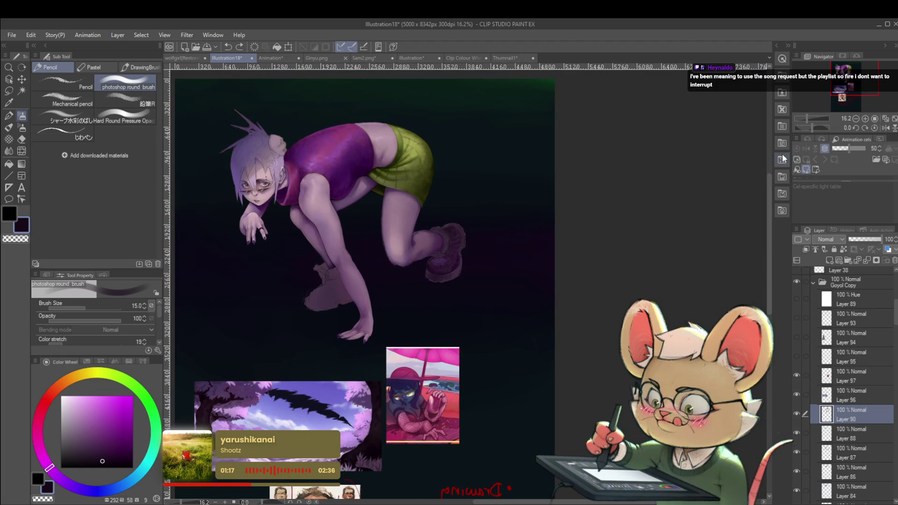
left_click_drag(485, 234, 467, 229)
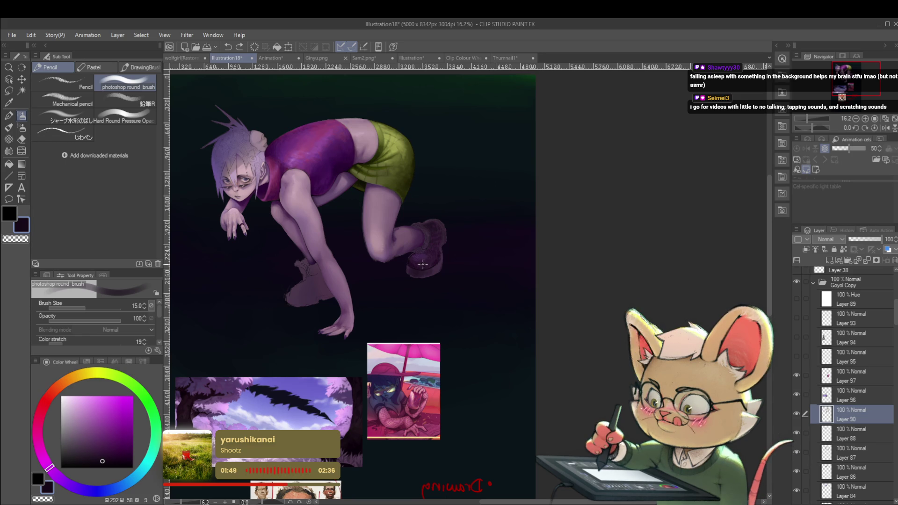
scroll(424, 258, "up", 5)
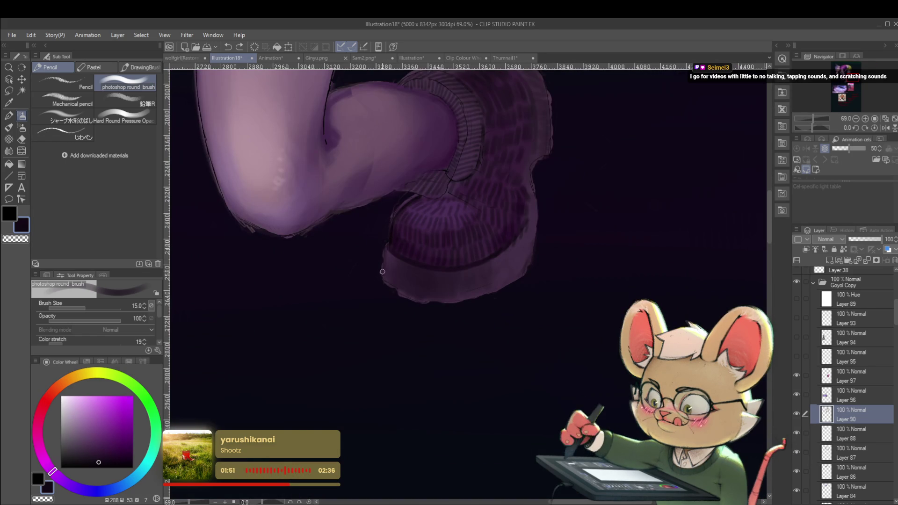
key("bracketleft")
key("bracketleft")
key("bracketleft")
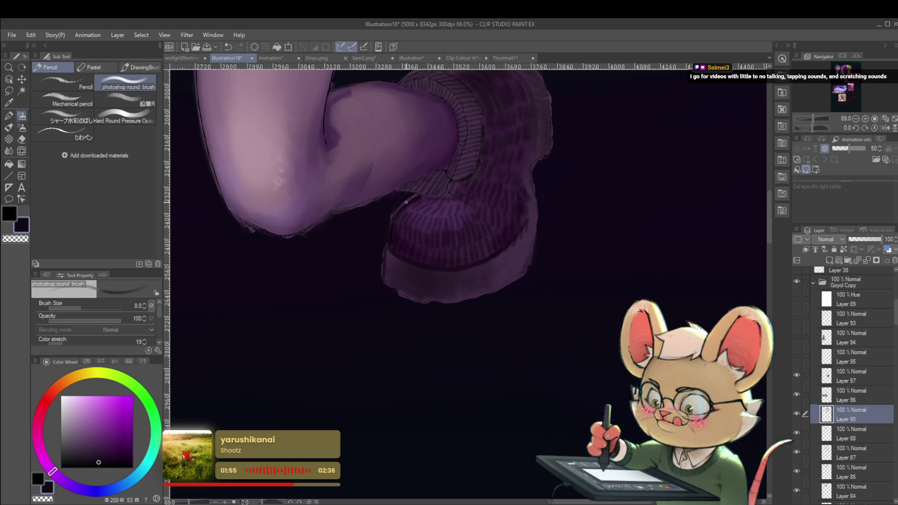
Erase stray marks around the boot cuff with the Multiple layers eraser.
key("e")
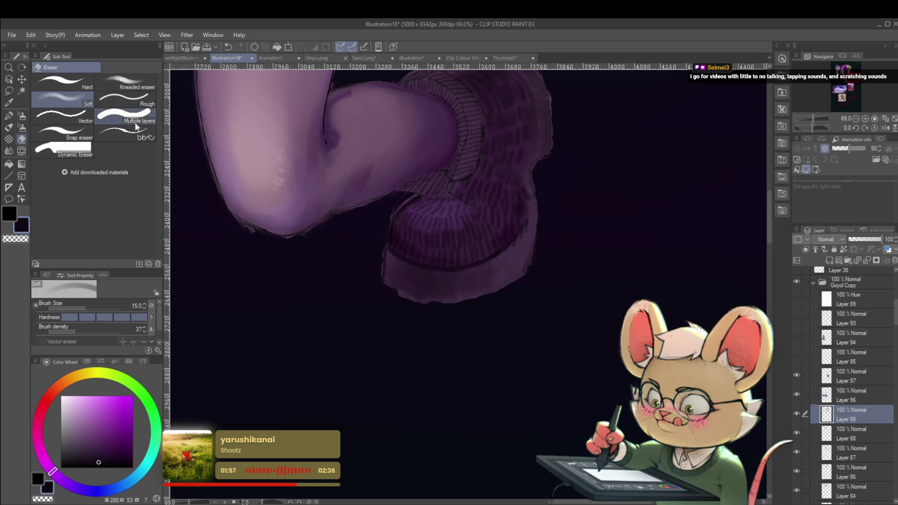
left_click(133, 119)
mouse_move(377, 248)
left_mouse_down()
mouse_move(374, 283)
mouse_move(356, 286)
mouse_move(374, 281)
left_mouse_up()
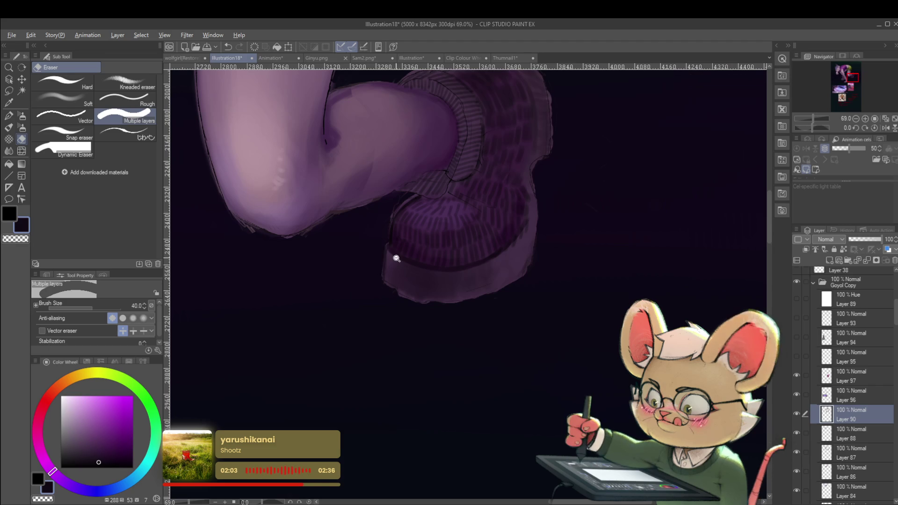
key("ctrl+0")
scroll(458, 220, "up", 10)
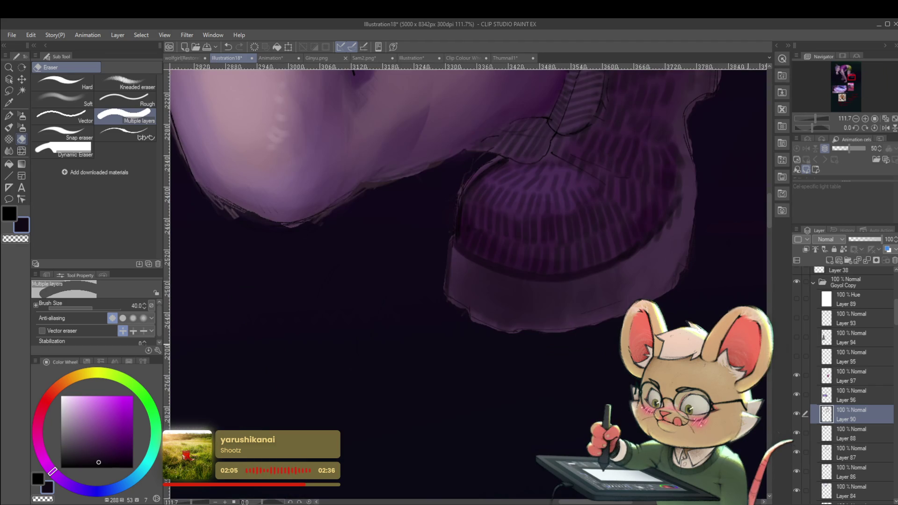
left_click_drag(434, 290, 437, 264)
mouse_move(433, 296)
left_mouse_down()
mouse_move(433, 211)
mouse_move(426, 330)
left_mouse_up()
Reduce the eraser to size 20, return to the round brush, and sample a darker boot purple.
scroll(486, 223, "down", 5)
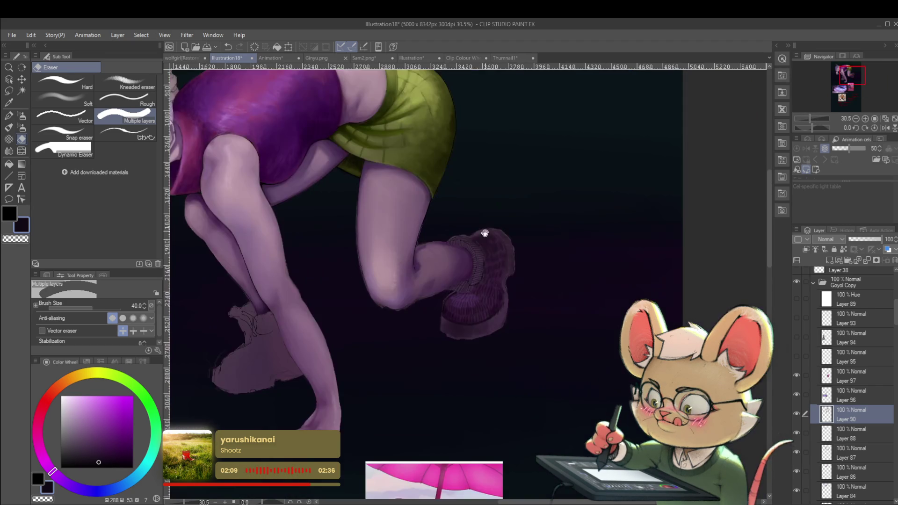
scroll(487, 223, "down", 3)
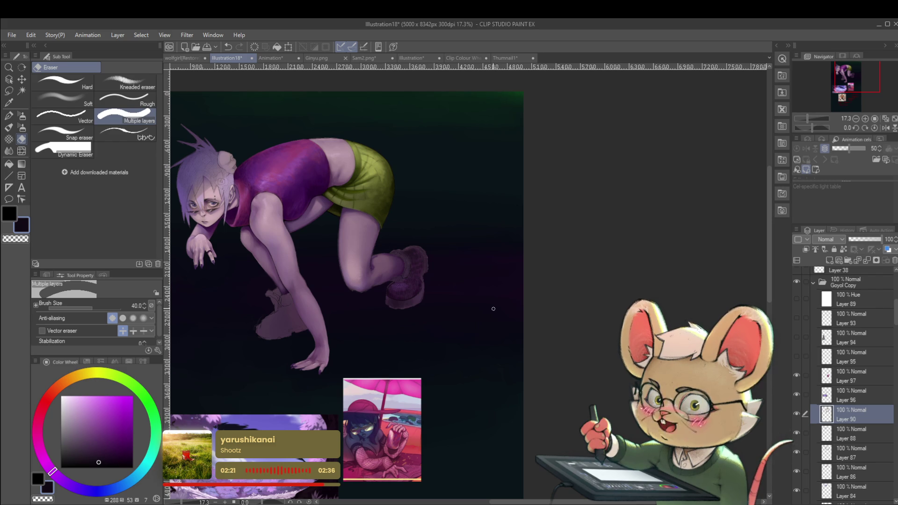
scroll(386, 294, "up", 6)
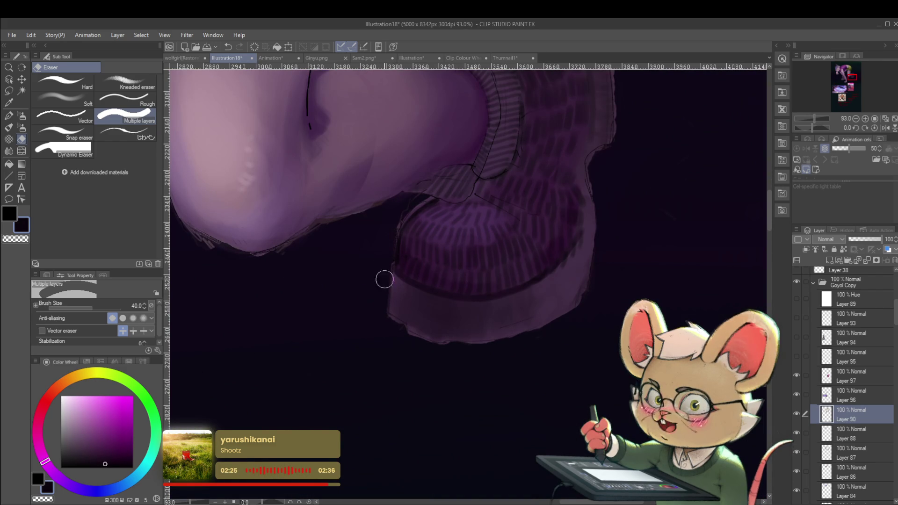
key("bracketleft")
key("bracketleft")
key("bracketleft")
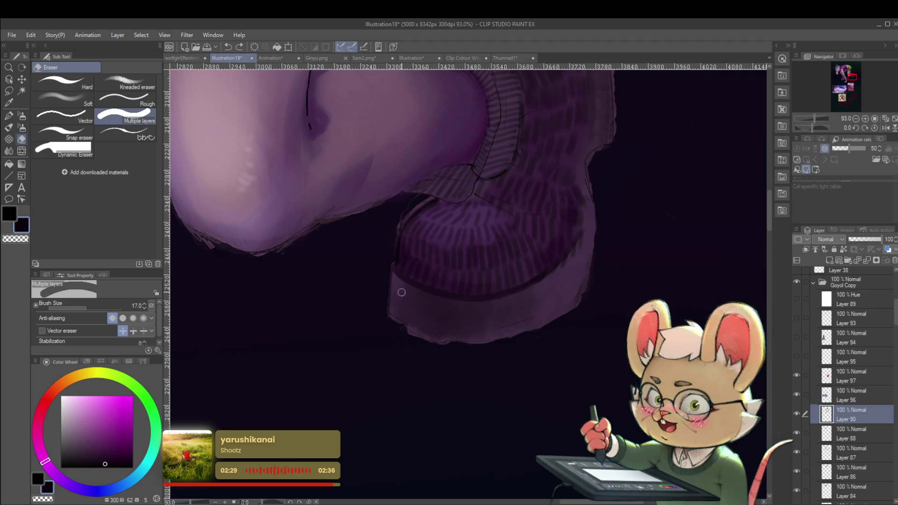
key("p")
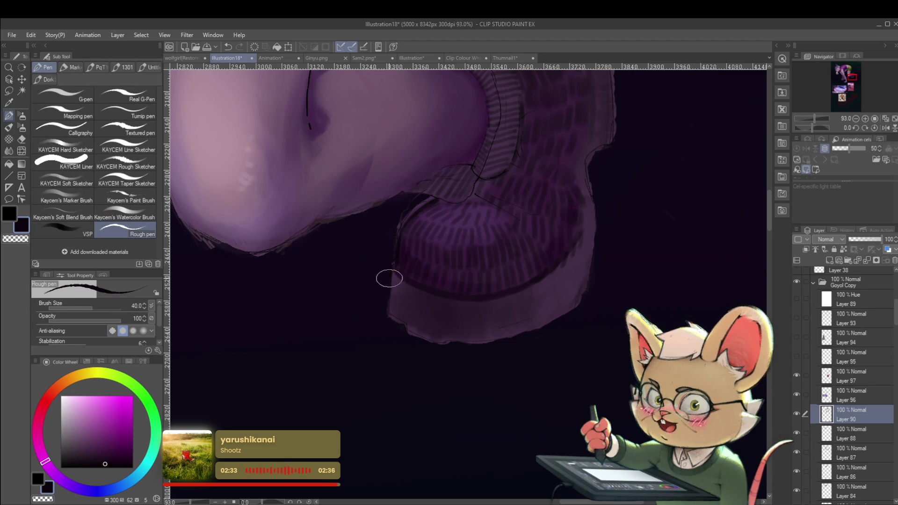
key("p")
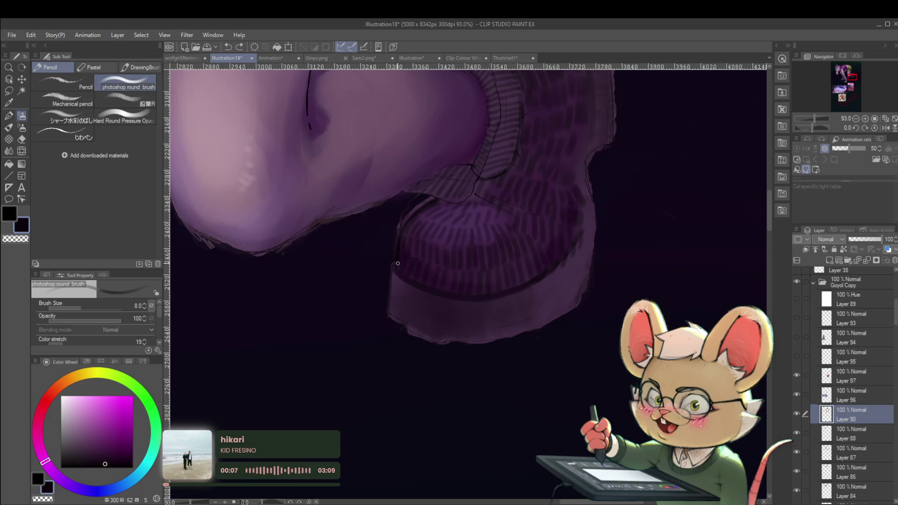
left_click(396, 259, "alt")
Paint a faint dark stroke on the boot and mirror the view.
mouse_move(396, 262)
left_mouse_down()
mouse_move(396, 269)
mouse_move(412, 262)
left_mouse_up()
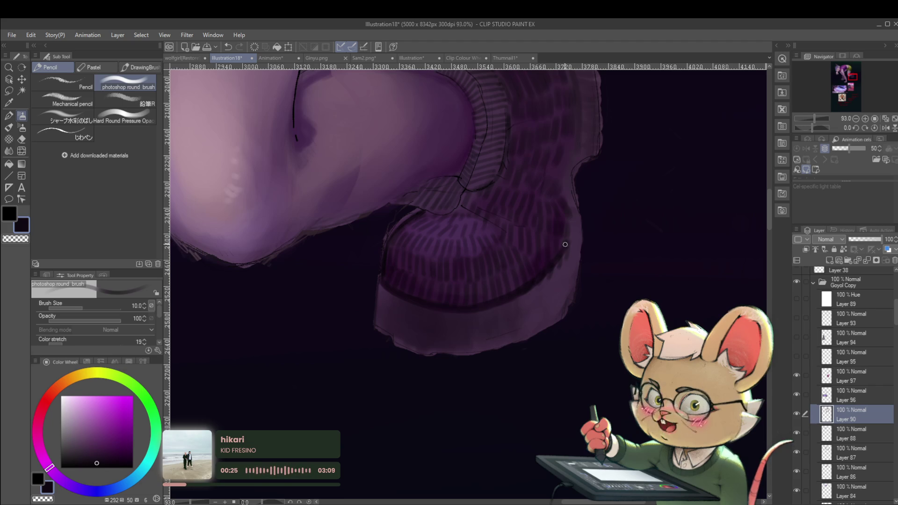
scroll(565, 247, "down", 8)
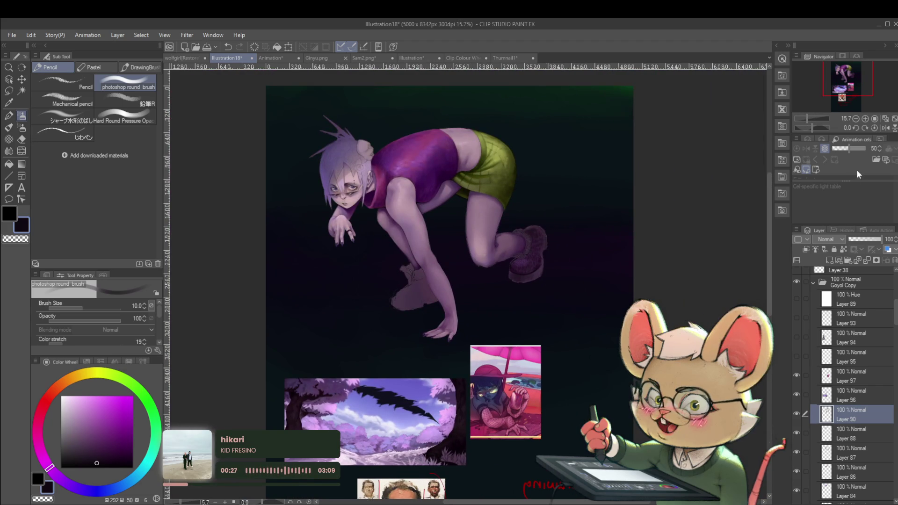
left_click(886, 128)
scroll(435, 281, "up", 8)
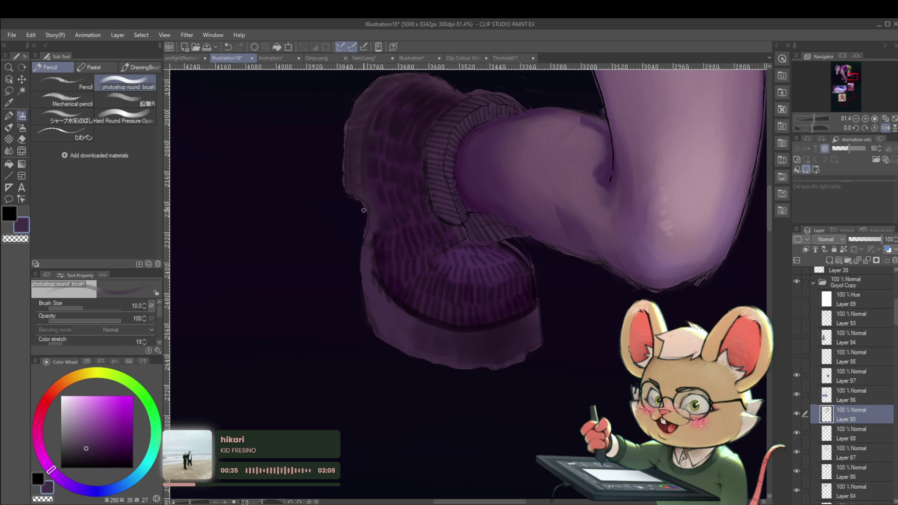
Sample a darker purple, set the brush to size 17, and undo the last boot stroke.
key("bracketright")
key("bracketright")
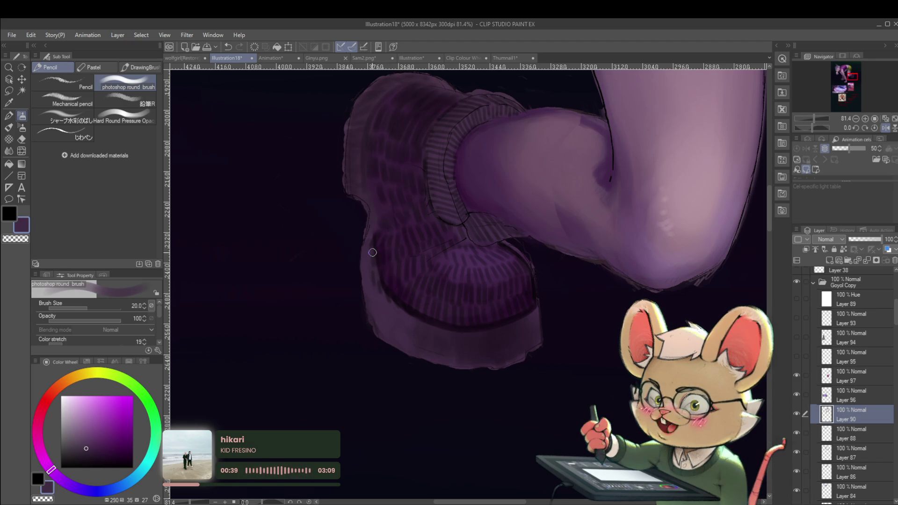
left_click(417, 296, "alt")
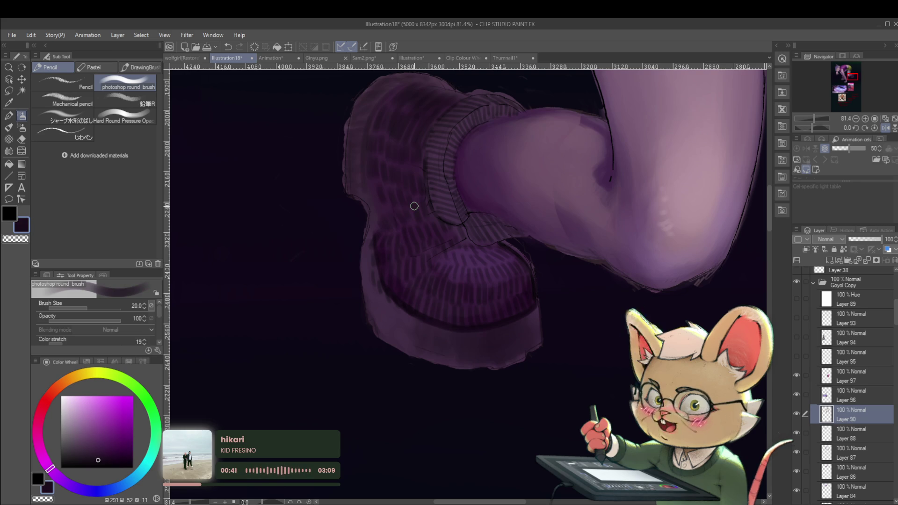
key("bracketleft")
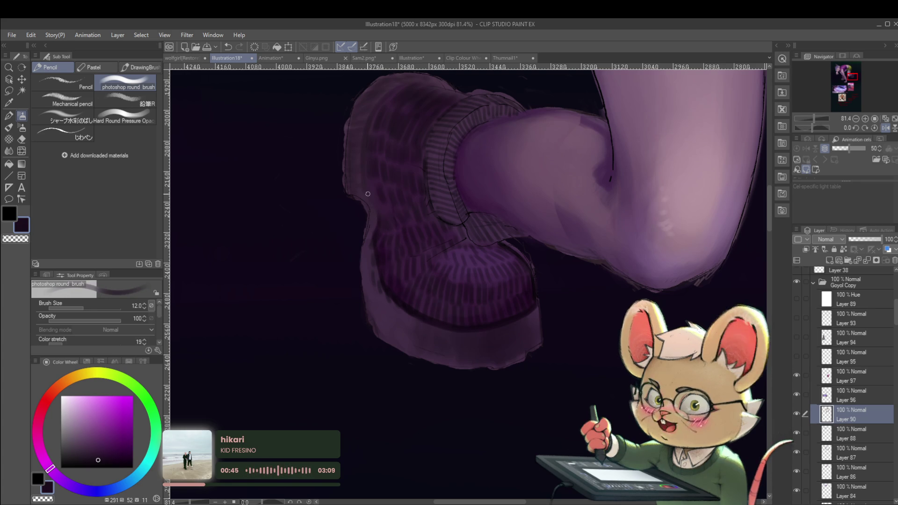
scroll(365, 166, "up", 3)
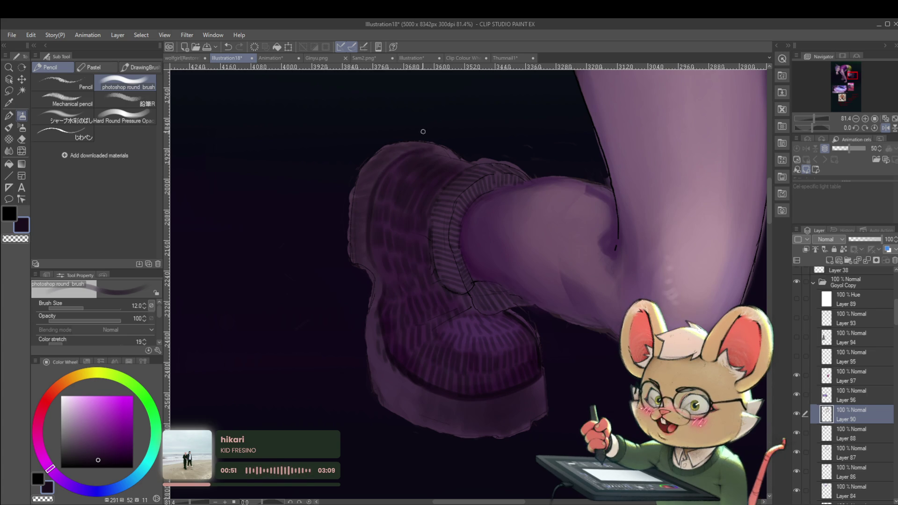
key("ctrl+z")
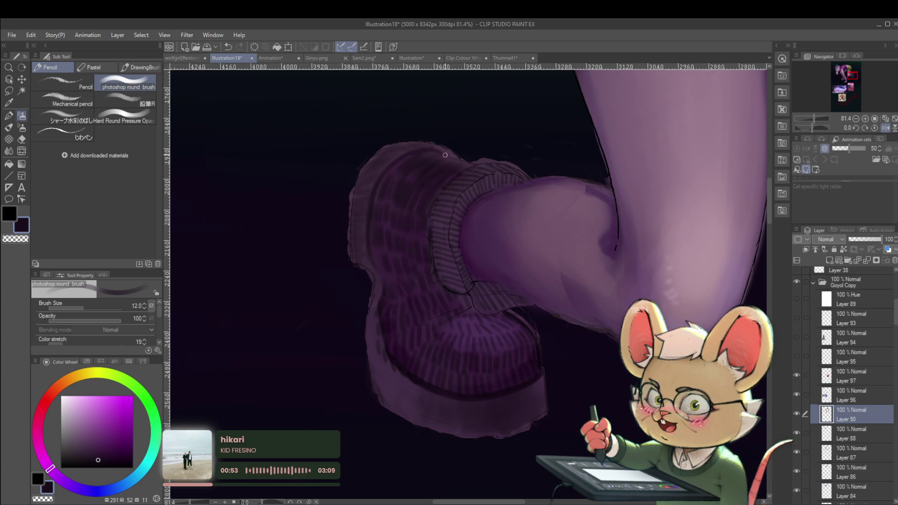
scroll(427, 120, "down", 5)
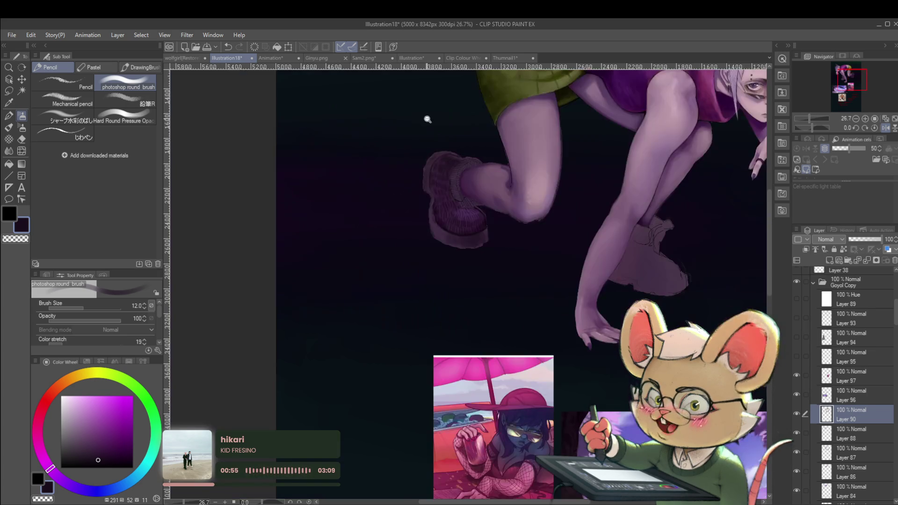
Mirror the view, zoom in on the raised boot, and raise the brush size to 30.
left_click(886, 127)
left_click_drag(734, 161, 621, 305)
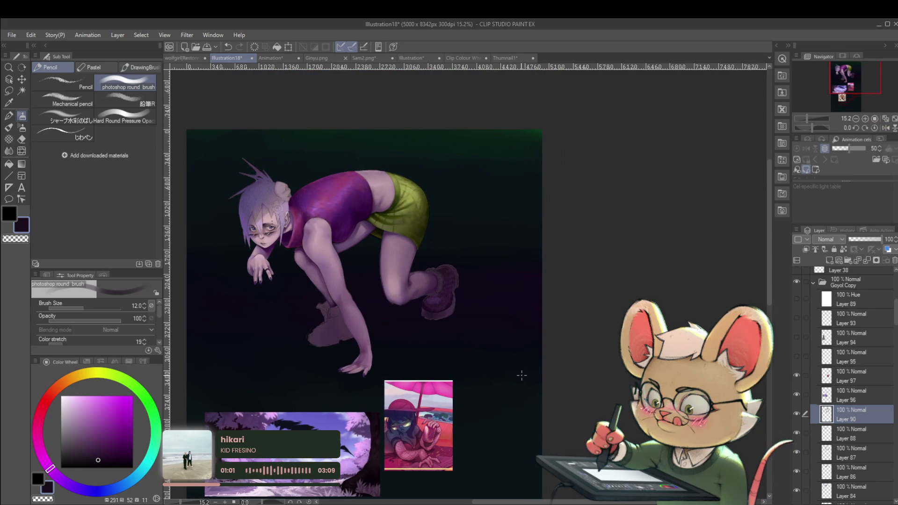
mouse_move(524, 383)
left_mouse_down()
mouse_move(567, 306)
mouse_move(582, 227)
left_mouse_up()
mouse_move(458, 270)
left_mouse_down()
mouse_move(473, 260)
mouse_move(476, 222)
left_mouse_up()
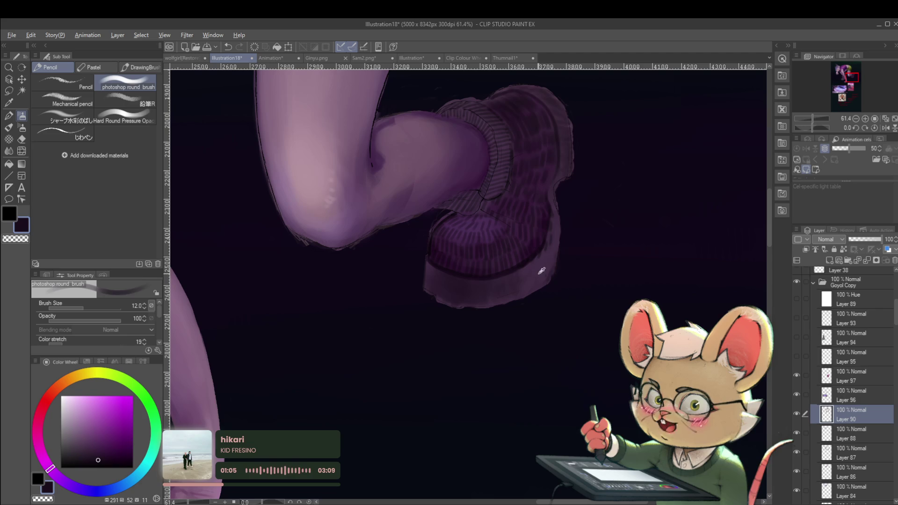
key("bracketright")
key("bracketright")
key("bracketright")
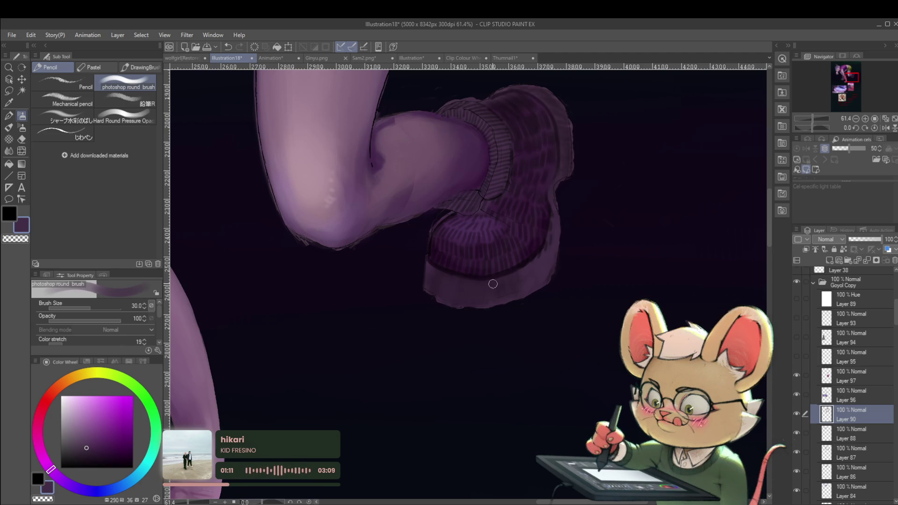
left_click_drag(504, 268, 523, 152)
Restore the unmirrored view and frame the figure and notes.
scroll(510, 229, "up", 5)
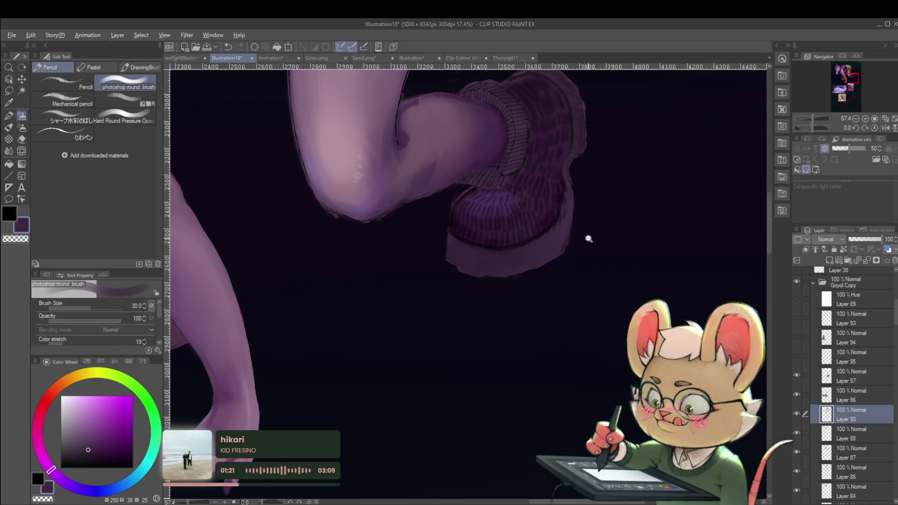
scroll(591, 233, "down", 6)
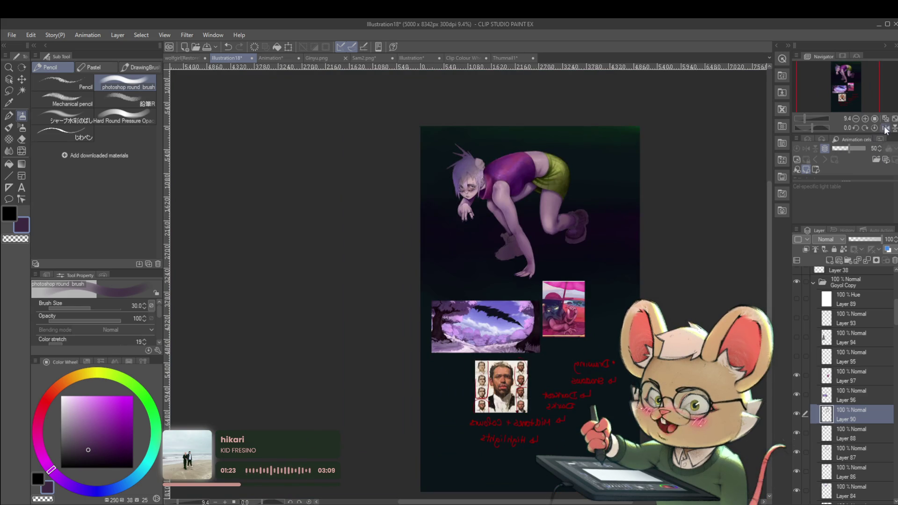
left_click(885, 128)
left_click_drag(530, 266, 595, 236)
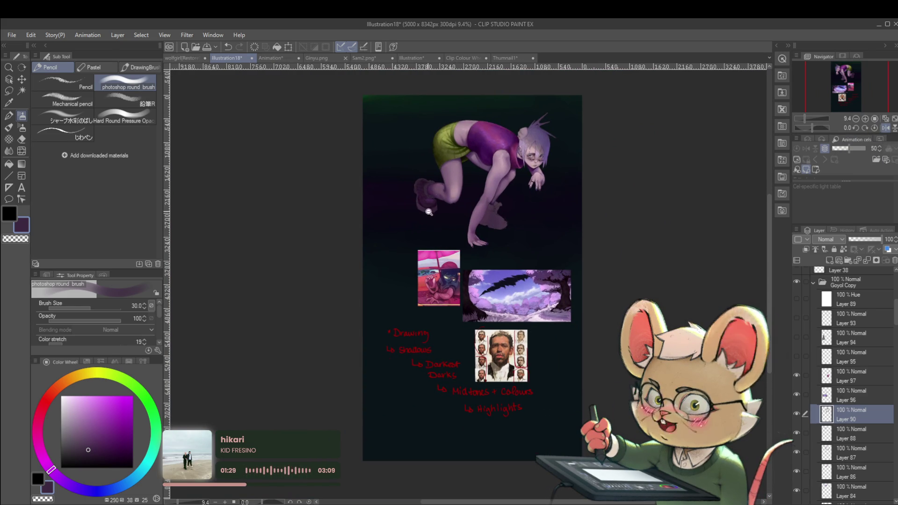
scroll(412, 187, "up", 3)
scroll(372, 179, "up", 2)
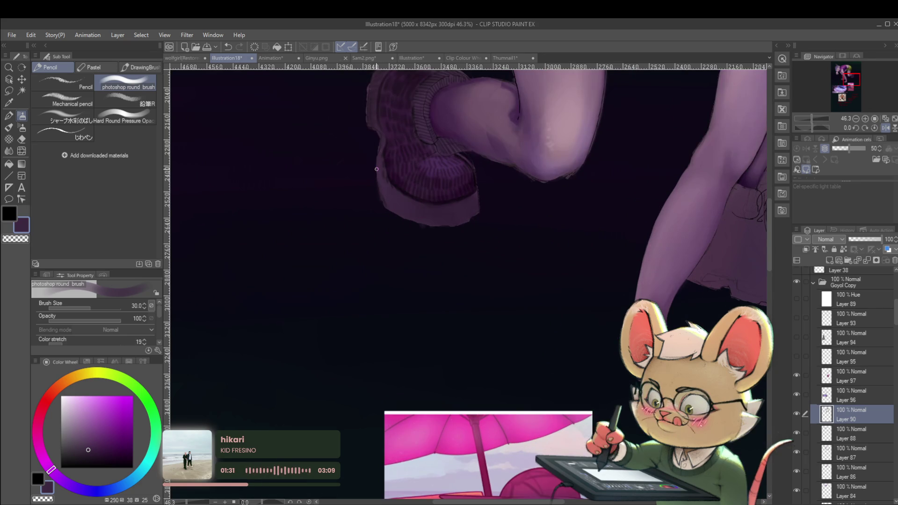
Switch to Layer 97, mirror the view, and sample the boot's dark and lighter purples.
left_click(844, 380)
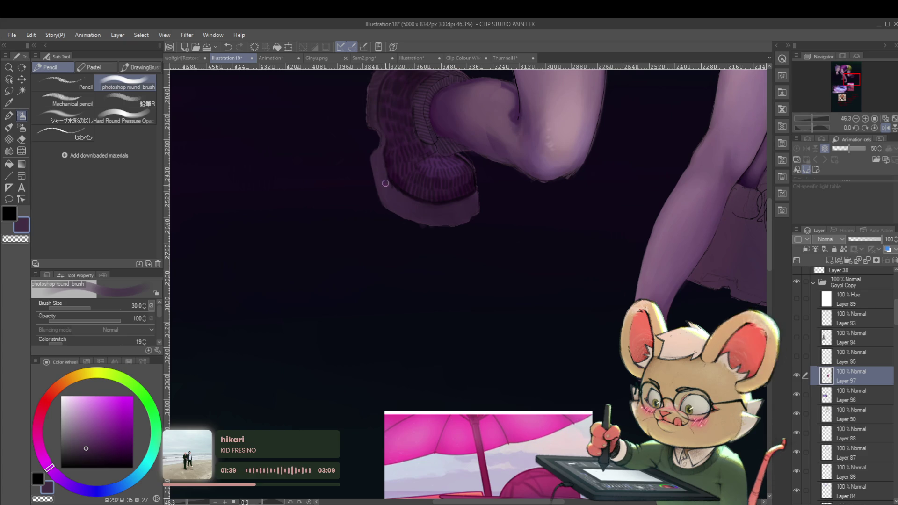
scroll(366, 147, "down", 4)
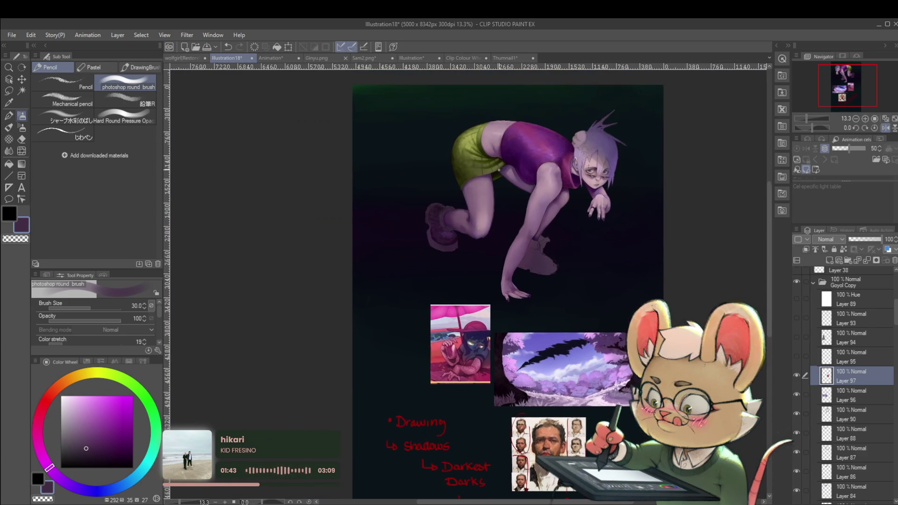
key("h")
left_click_drag(684, 204, 590, 178)
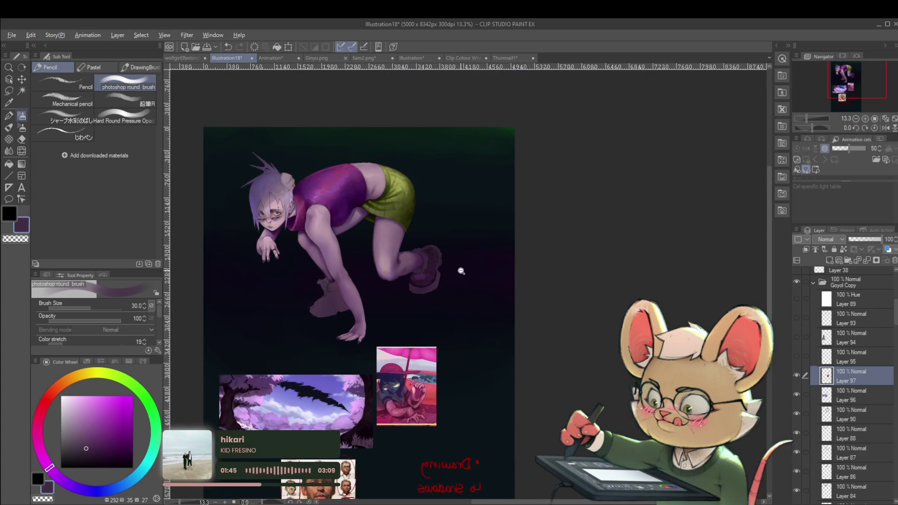
scroll(411, 187, "up", 5)
left_click(422, 220, "alt")
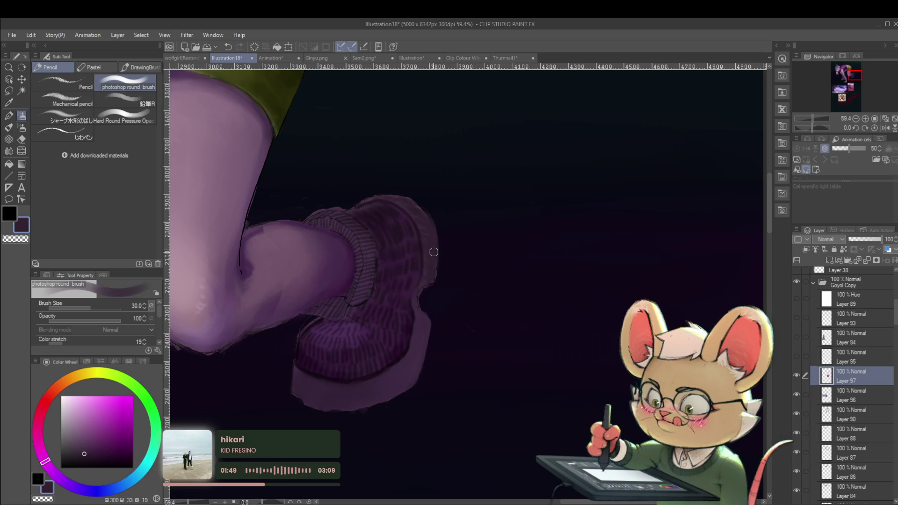
left_click(401, 201, "alt")
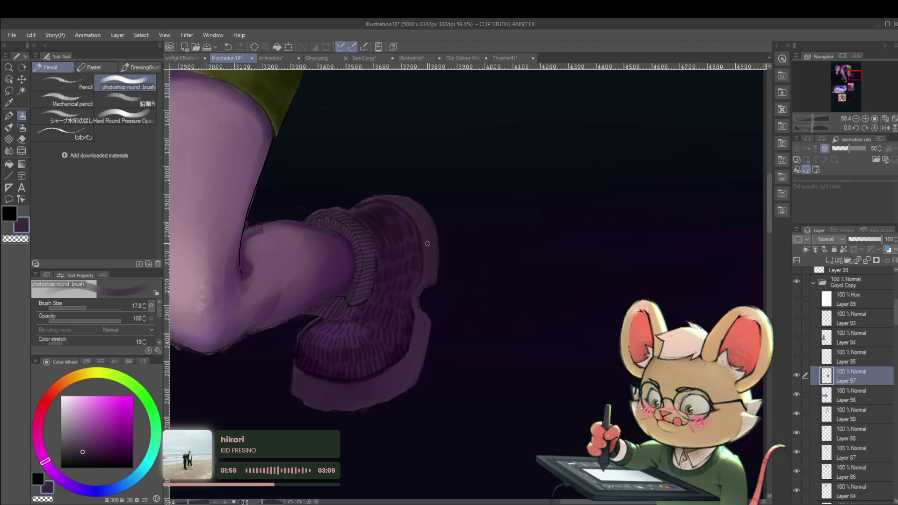
scroll(423, 260, "down", 5)
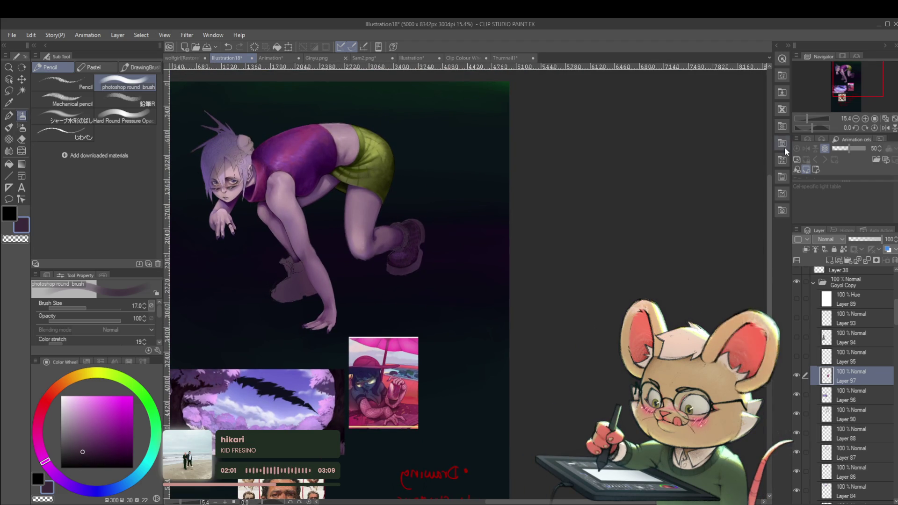
Paint a sampled-purple stroke along the boot's outer edge in the mirrored view.
left_click(885, 128)
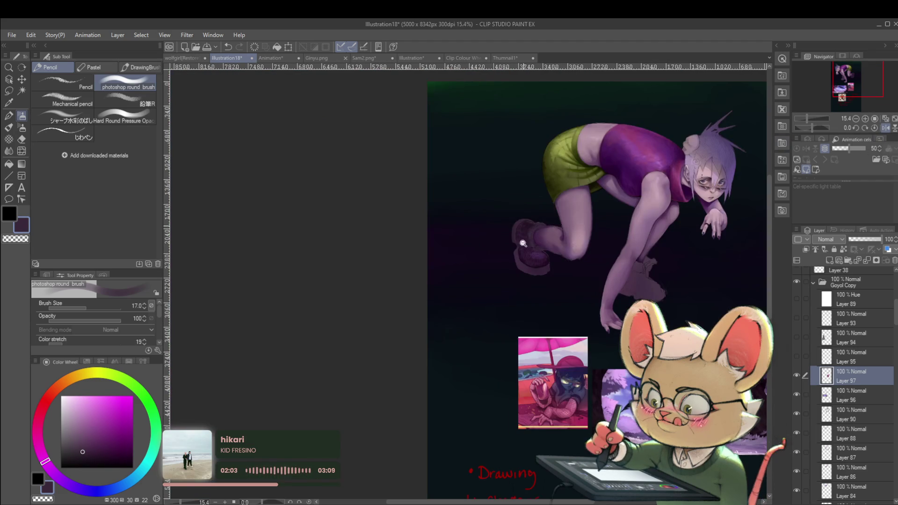
scroll(553, 226, "up", 4)
scroll(473, 239, "up", 2)
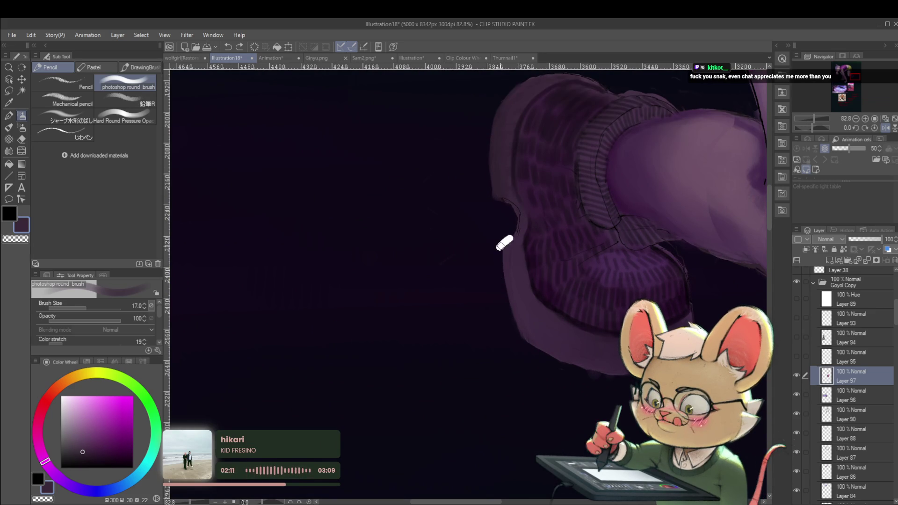
mouse_move(509, 237)
left_mouse_down()
mouse_move(516, 215)
mouse_move(499, 204)
left_mouse_up()
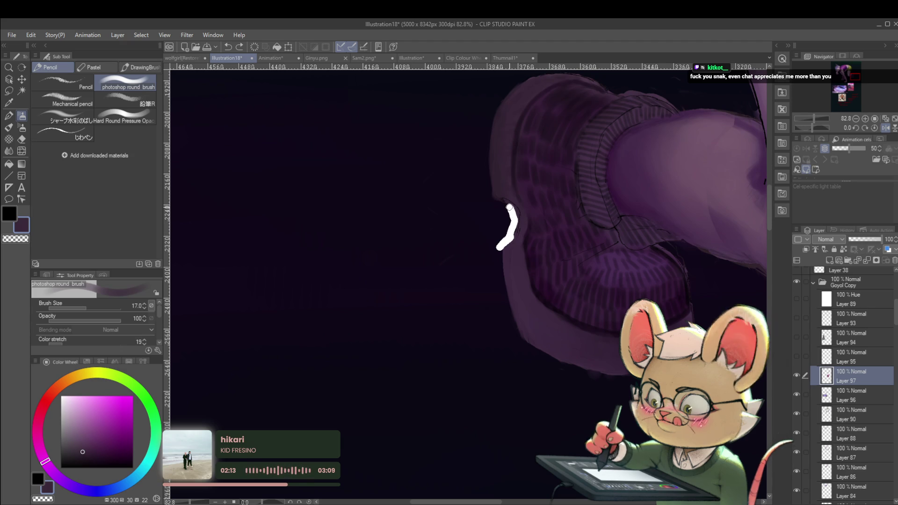
scroll(467, 205, "down", 5)
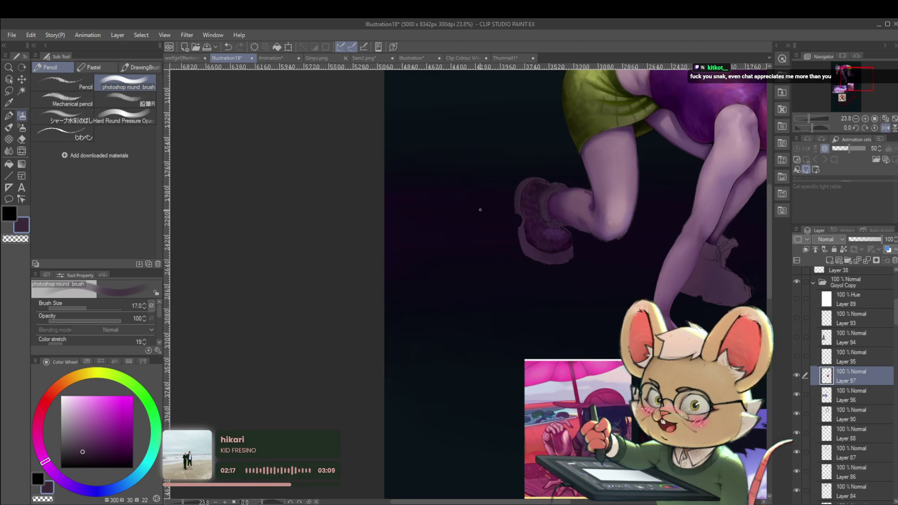
Toggle the mirror off and on to compare the trimmed boot silhouette at different zooms.
left_click(885, 129)
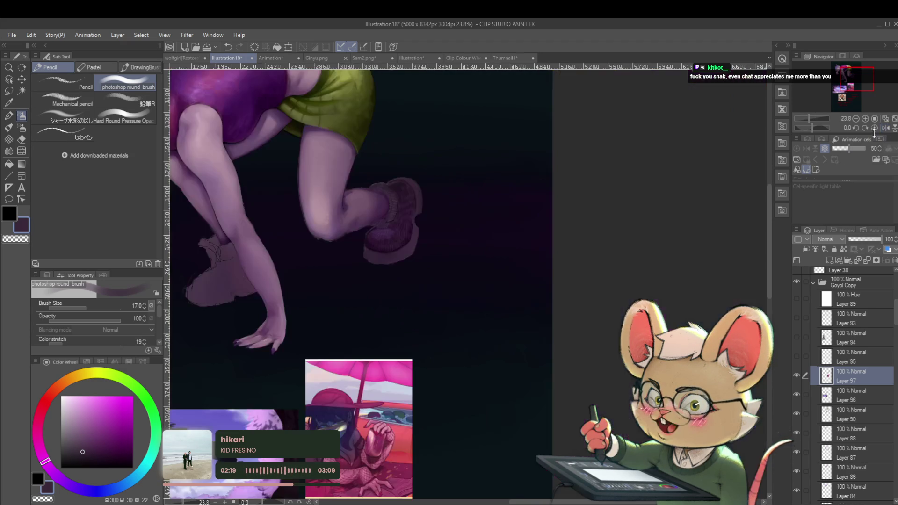
scroll(431, 215, "up", 4)
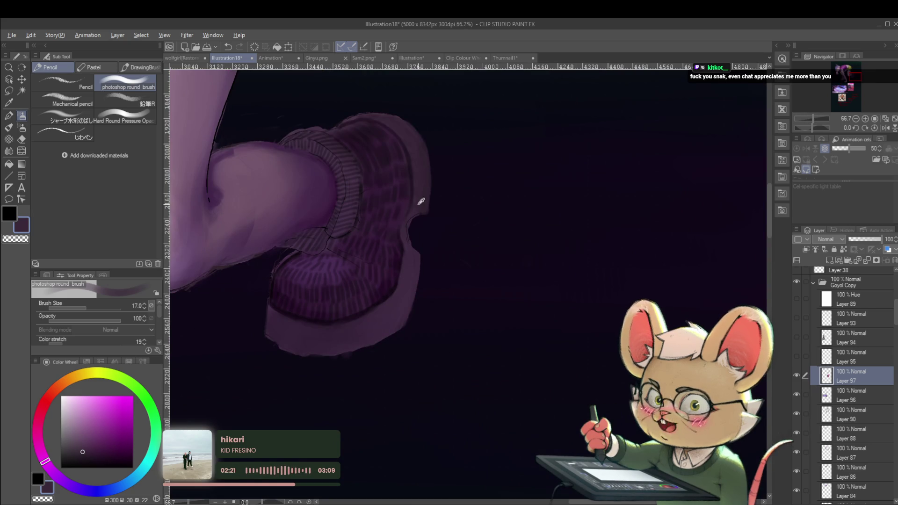
scroll(421, 206, "up", 3)
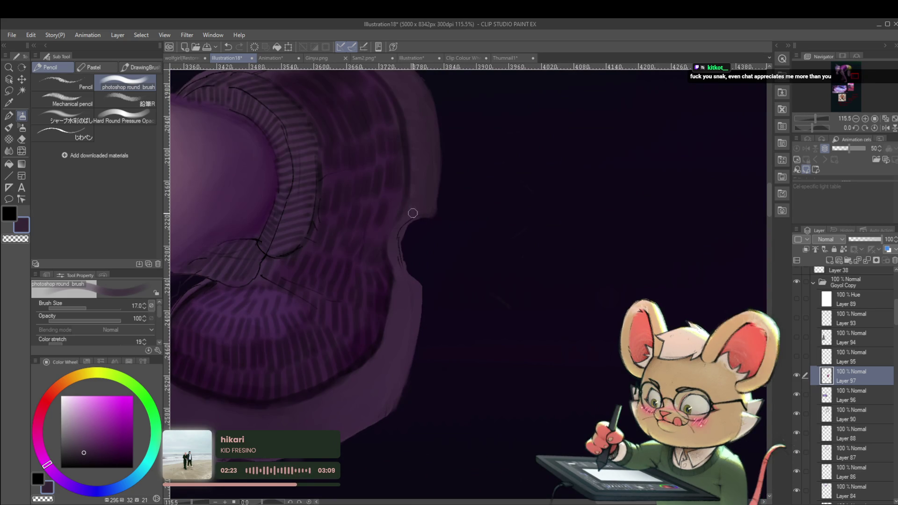
scroll(447, 210, "up", 2)
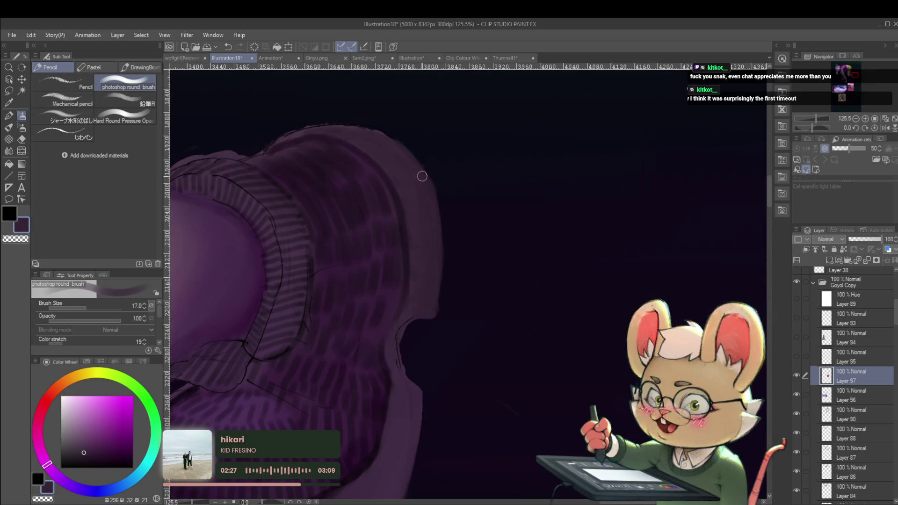
scroll(405, 202, "right", 1)
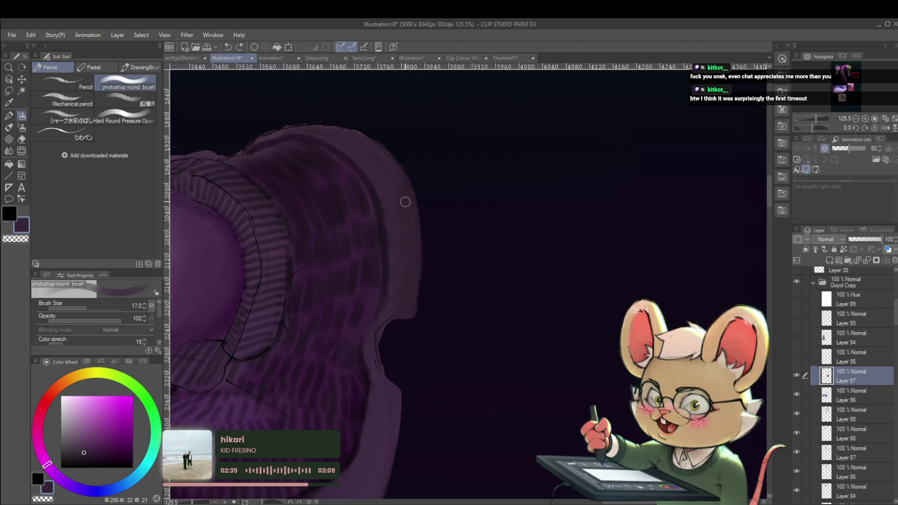
left_click(886, 128)
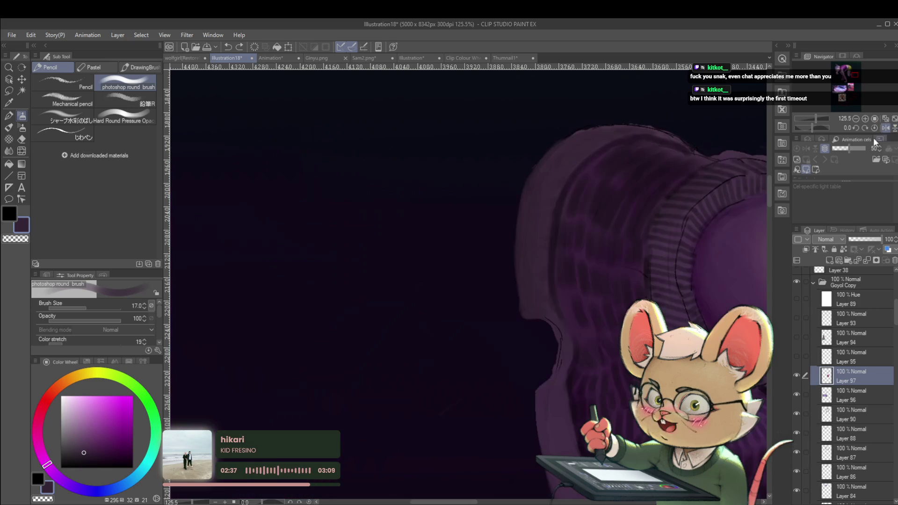
left_click_drag(581, 144, 549, 181)
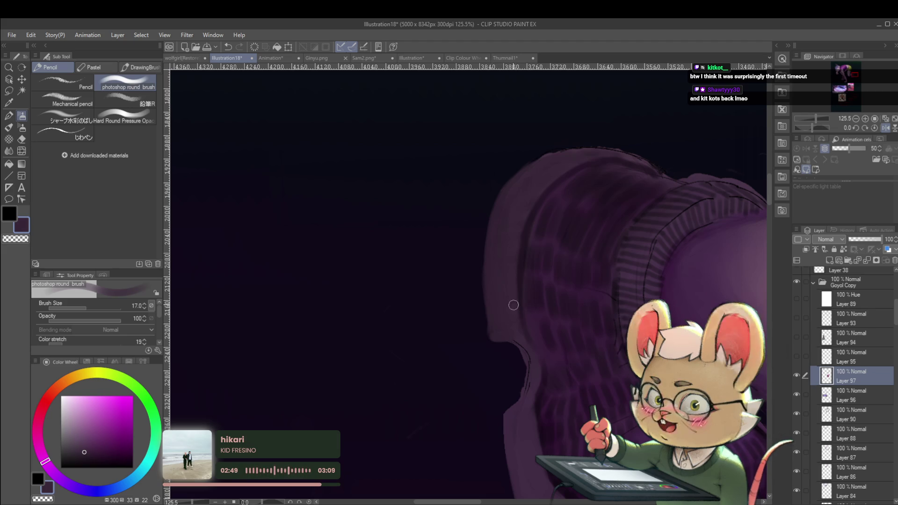
scroll(531, 237, "down", 4)
scroll(531, 237, "down", 3)
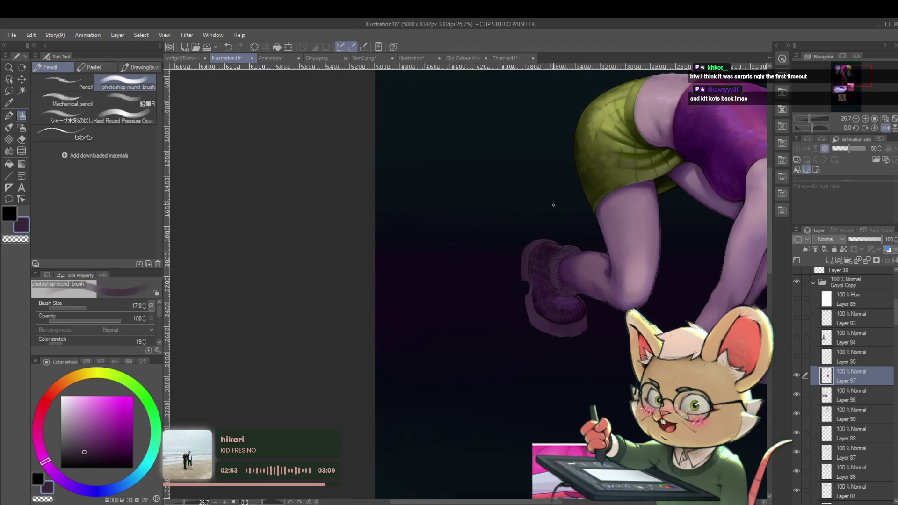
scroll(554, 254, "up", 5)
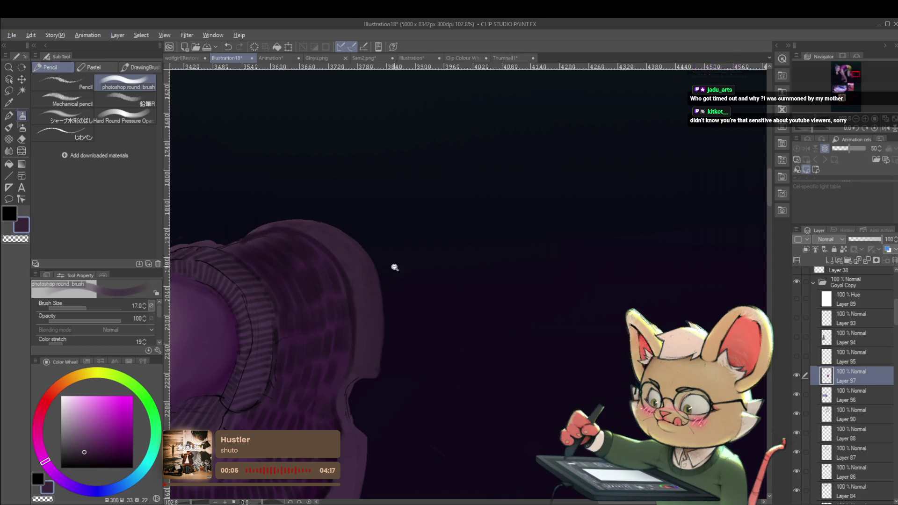
scroll(392, 253, "down", 6)
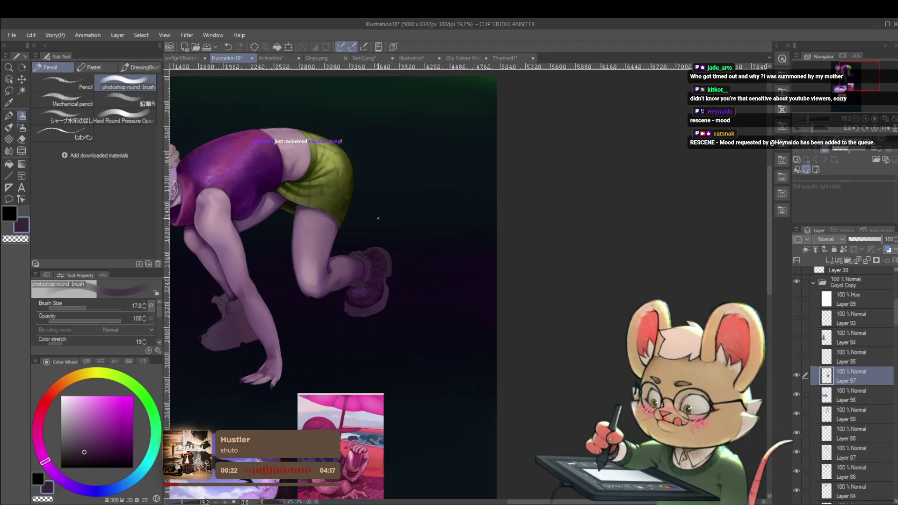
Flip the view back and zoom in on the knit-cuffed boot to about 54%.
key("h")
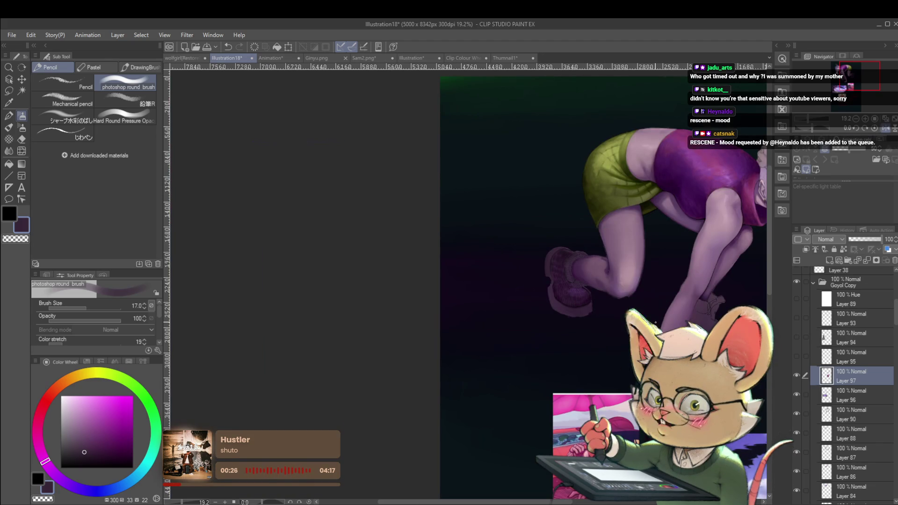
scroll(568, 256, "up", 5)
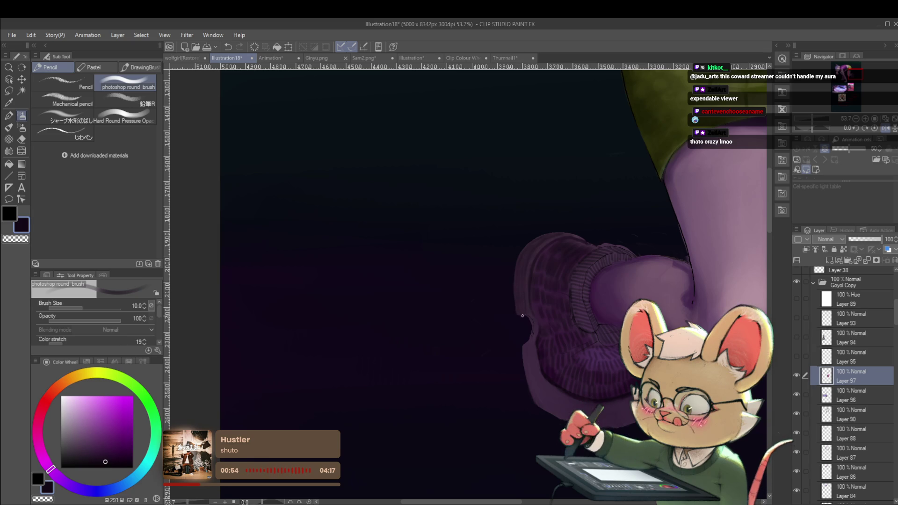
scroll(513, 242, "down", 5)
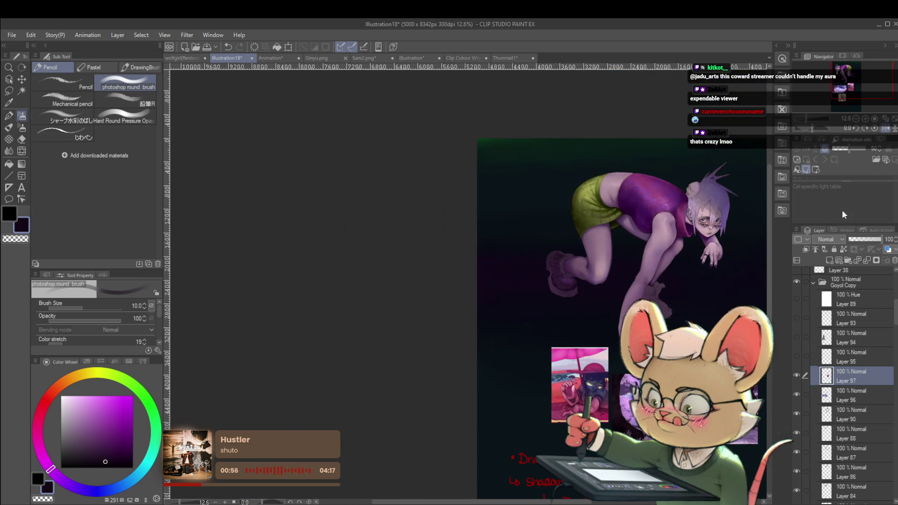
left_click(882, 129)
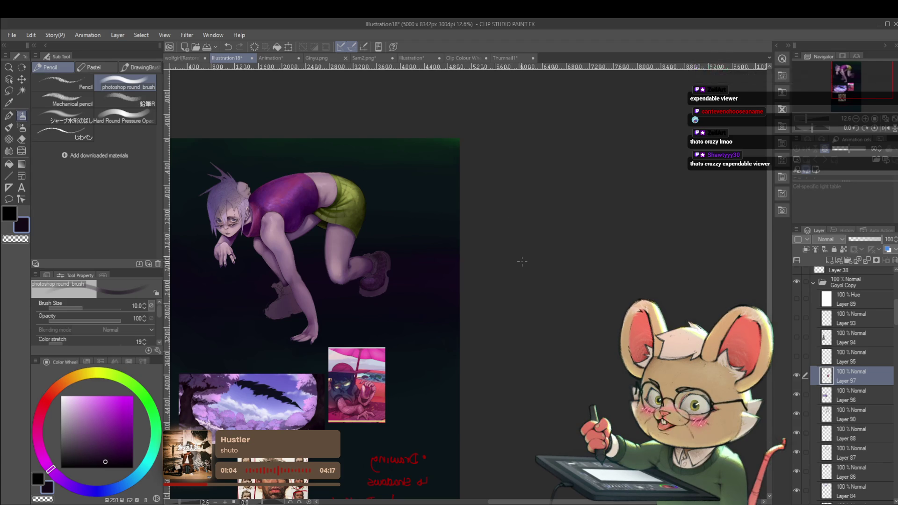
scroll(394, 250, "up", 4)
scroll(384, 253, "up", 2)
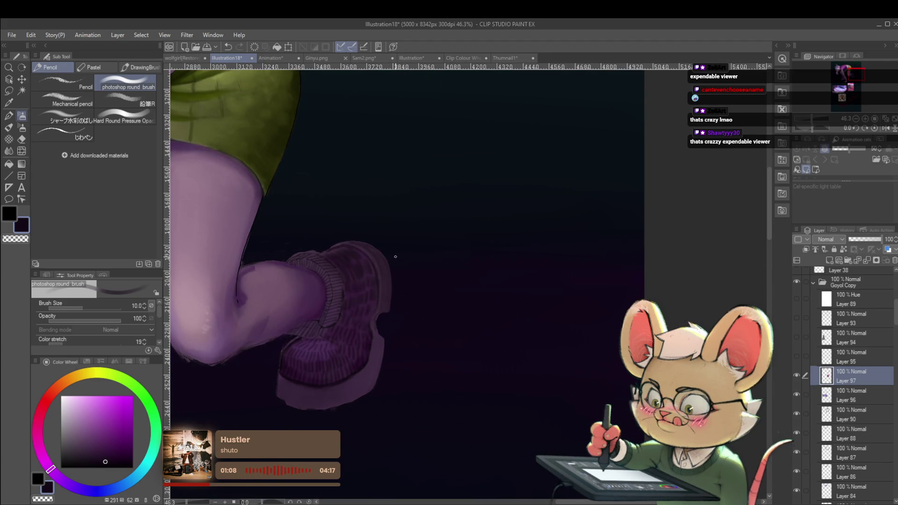
scroll(395, 256, "up", 1)
scroll(409, 245, "up", 3)
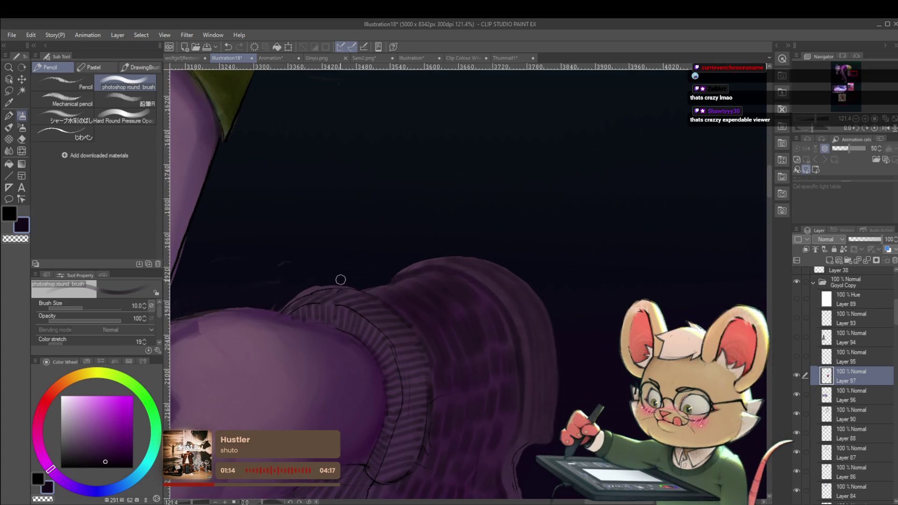
left_click_drag(358, 282, 327, 284)
key("ctrl+z")
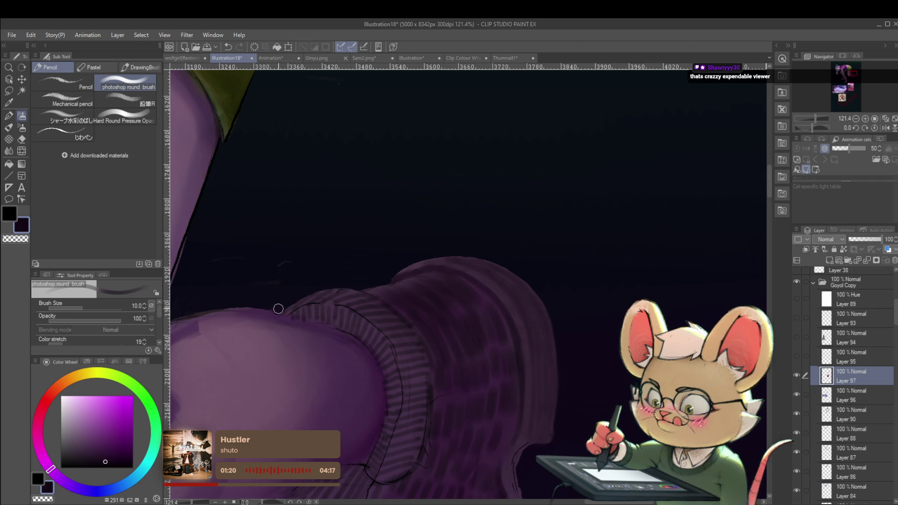
key("ctrl+z")
scroll(278, 310, "down", 5)
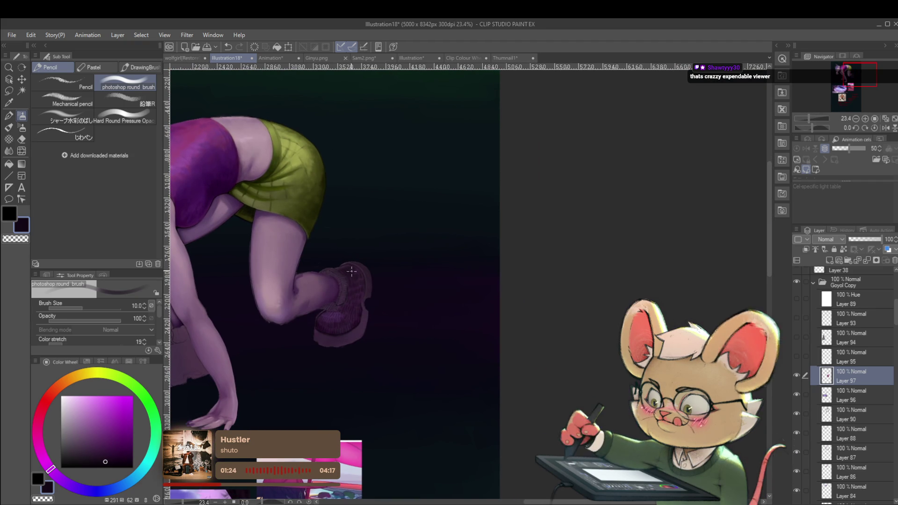
scroll(346, 279, "up", 5)
left_click_drag(331, 246, 351, 237)
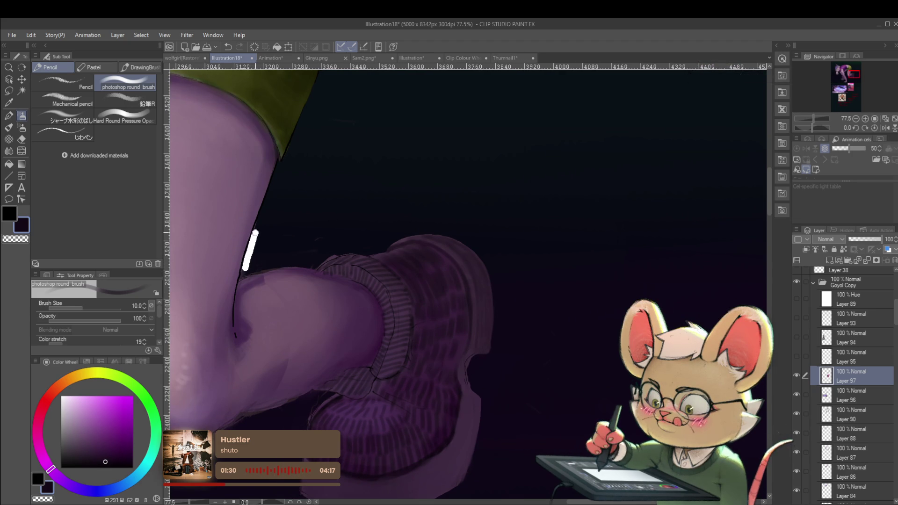
scroll(322, 161, "down", 5)
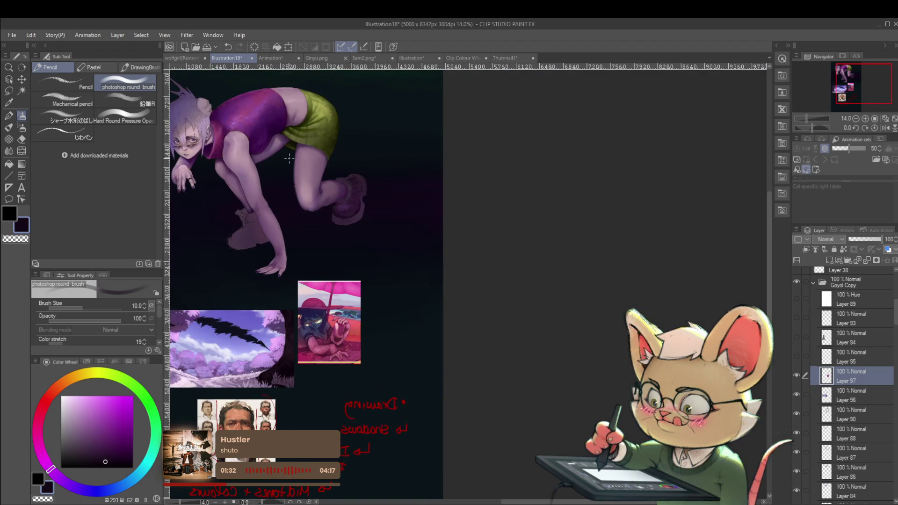
left_click_drag(288, 159, 343, 191)
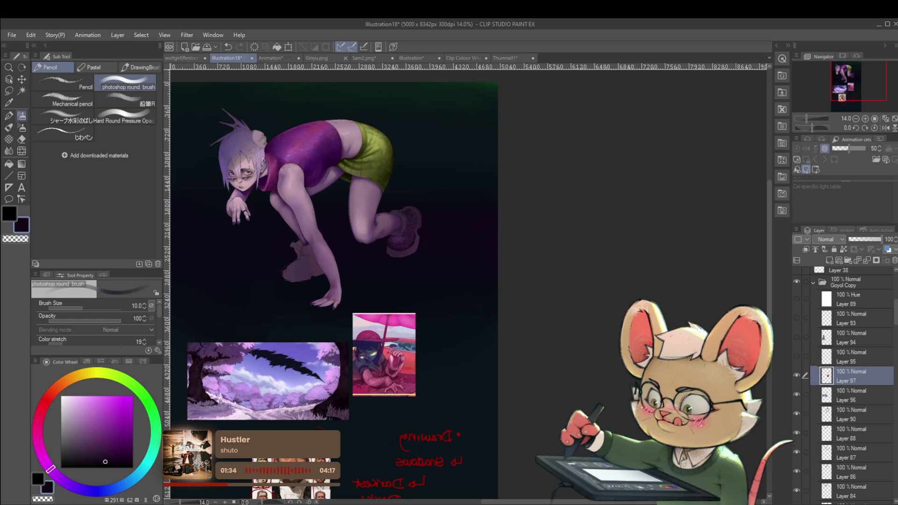
key("h")
scroll(488, 291, "up", 5)
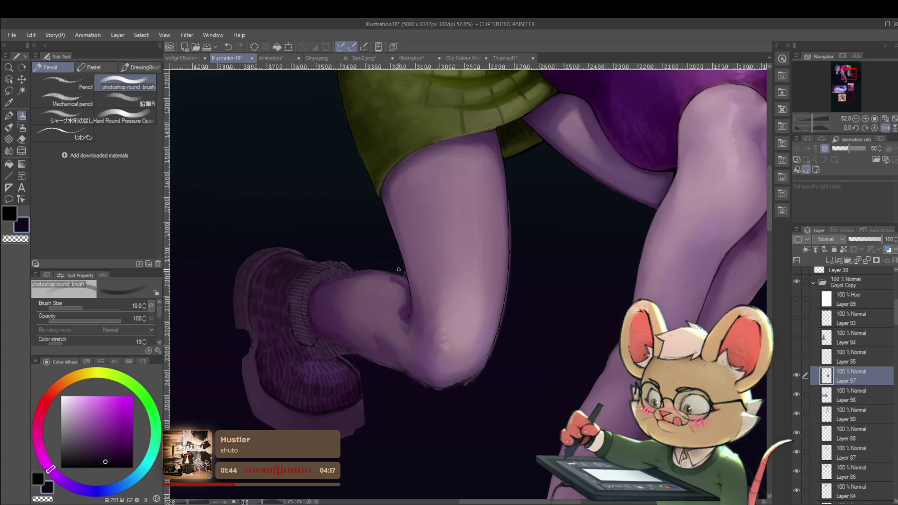
Turn off the Navigator's horizontal flip and zoom back in on the thigh, knee and boot.
mouse_move(398, 269)
left_mouse_down()
mouse_move(396, 258)
mouse_move(383, 266)
left_mouse_up()
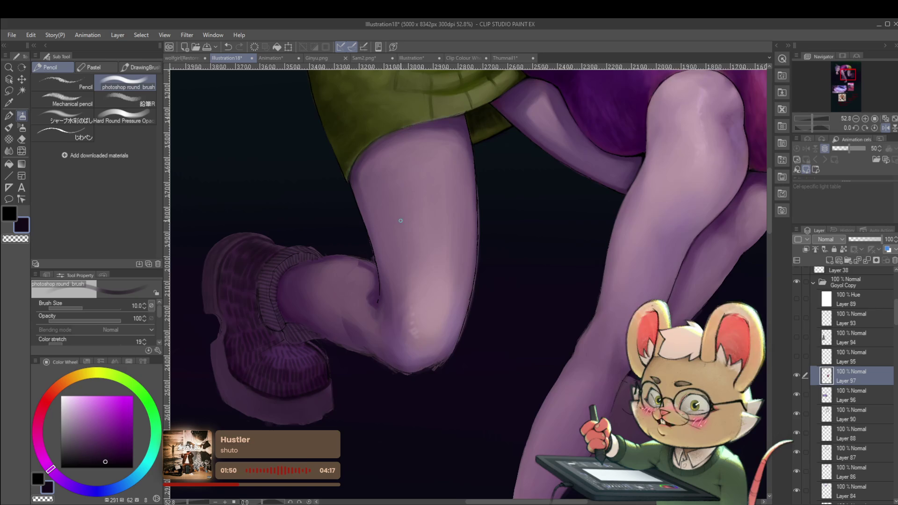
scroll(382, 258, "up", 3)
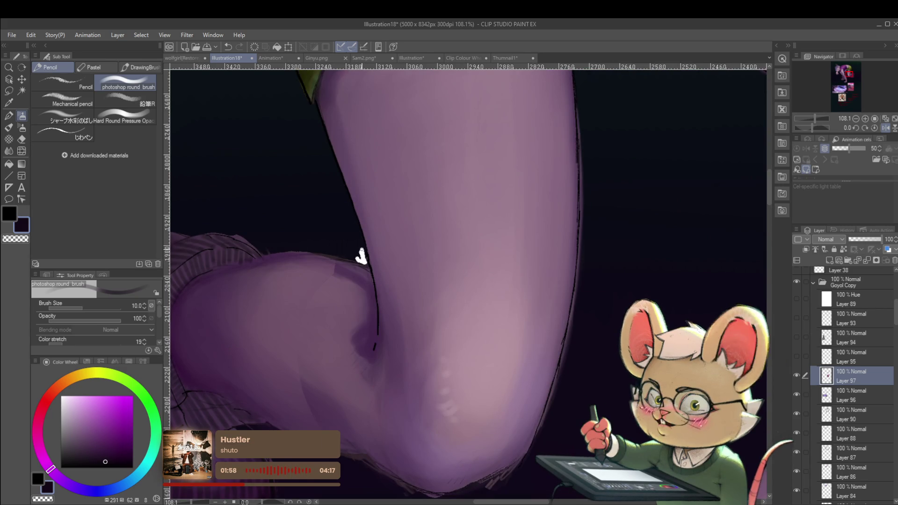
scroll(362, 255, "down", 8)
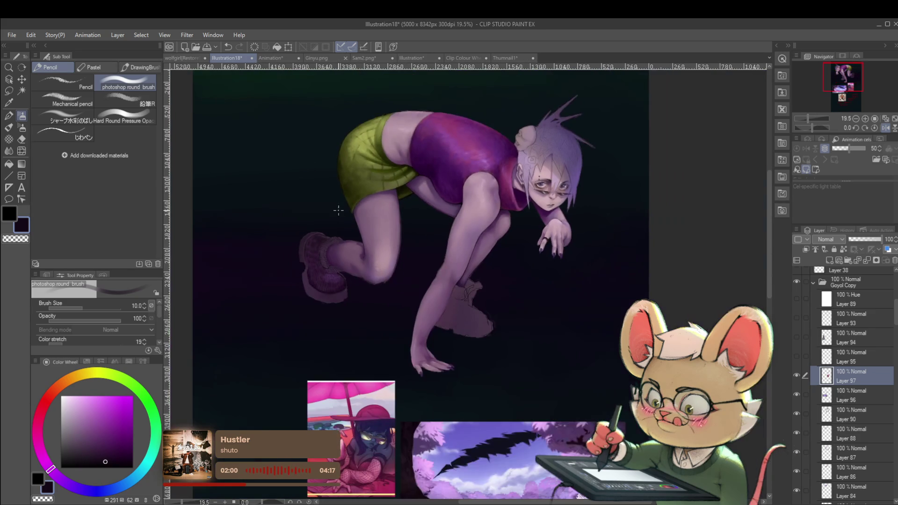
left_click(887, 127)
scroll(513, 282, "up", 8)
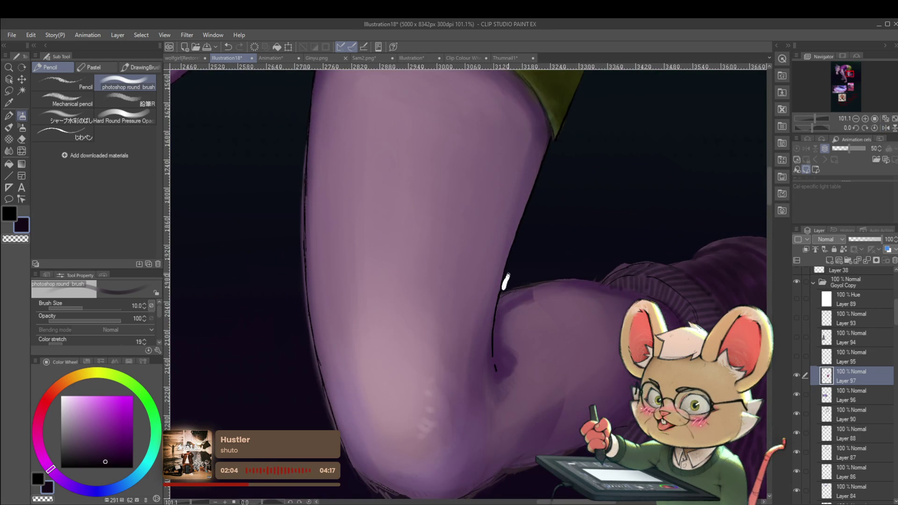
scroll(506, 281, "down", 8)
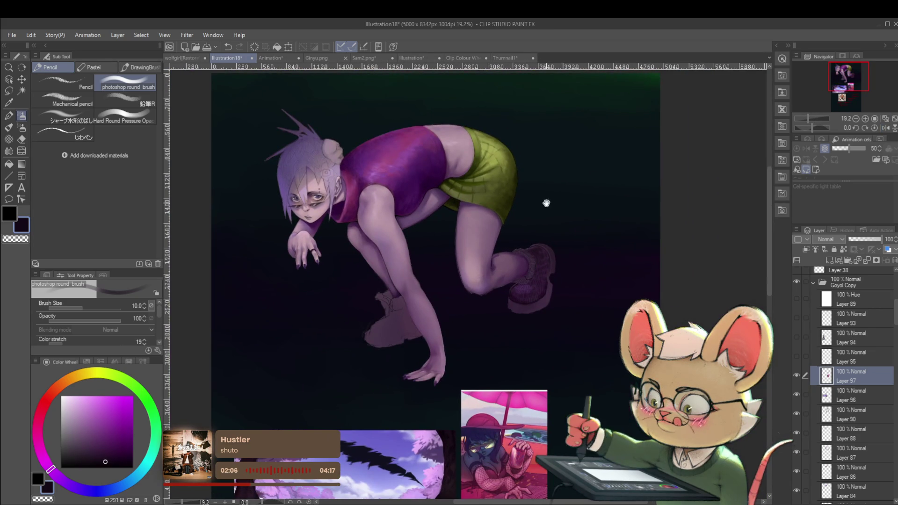
left_click_drag(547, 203, 452, 258)
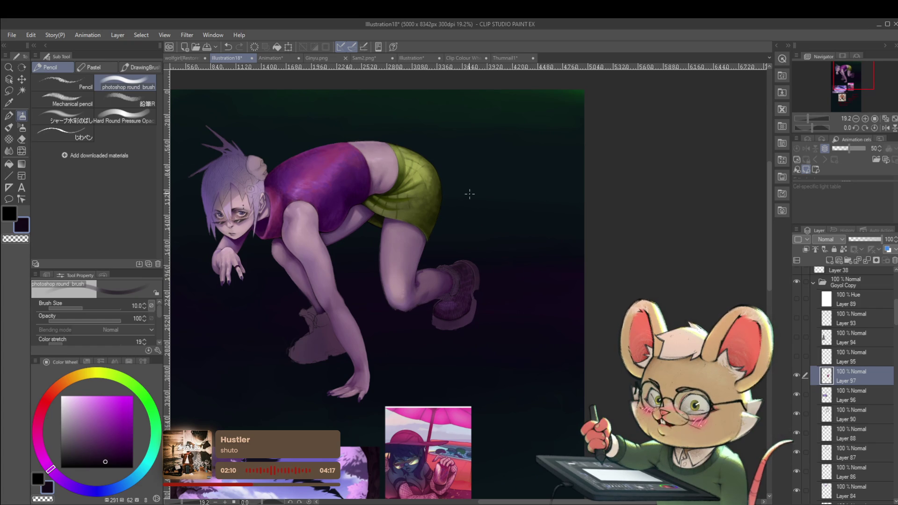
scroll(414, 230, "up", 5)
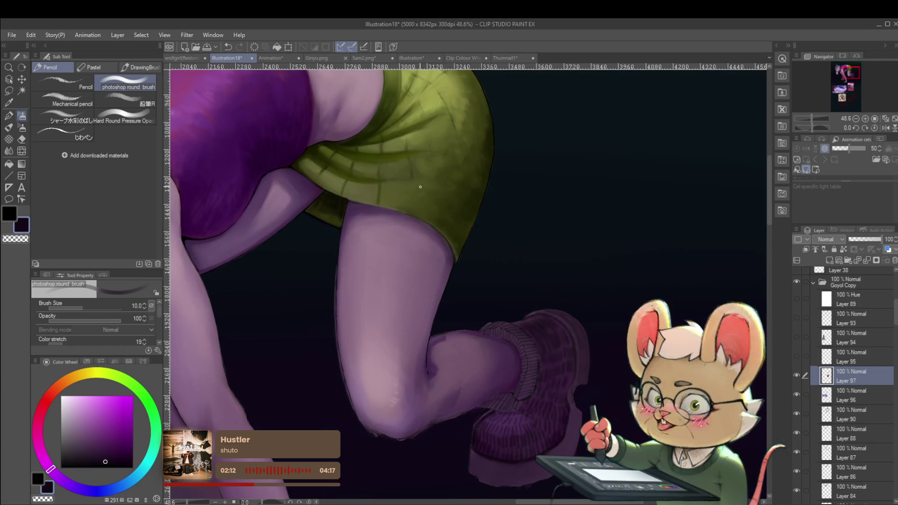
Sample the light-mauve skin tone and paint a soft size-17 stroke on the bent knee.
key("bracketright")
key("bracketright")
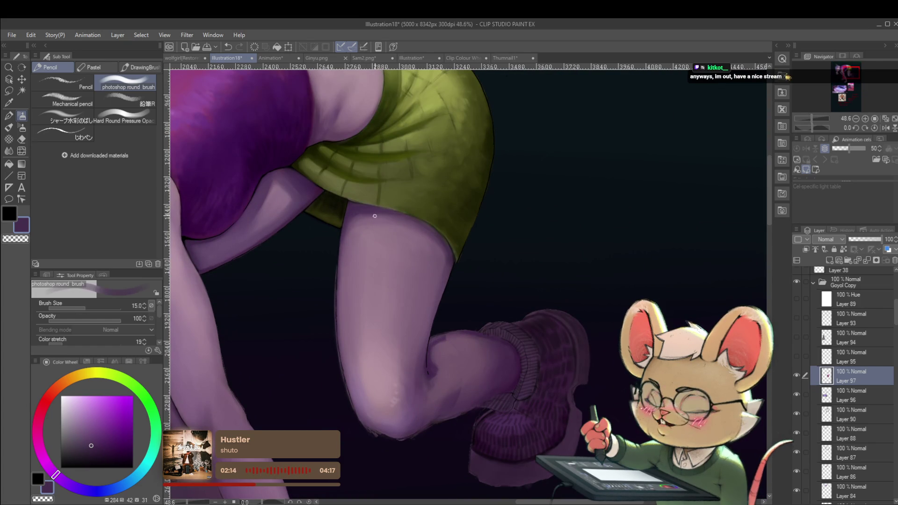
left_click(354, 226, "alt")
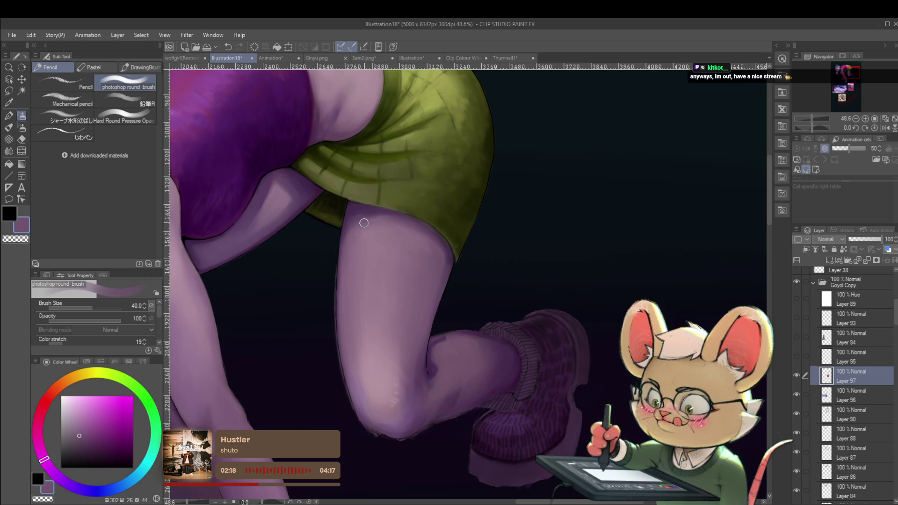
left_click(397, 225, "ctrl+alt")
left_click(527, 273, "ctrl+alt")
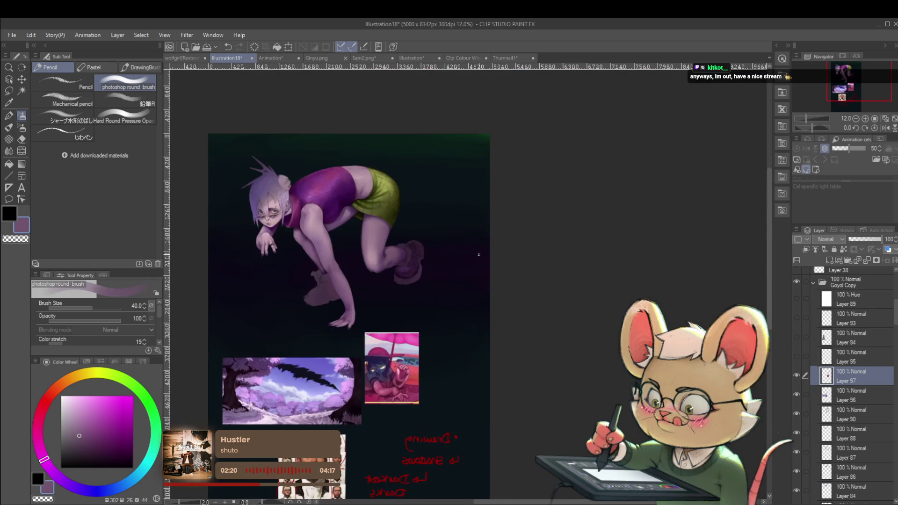
left_click_drag(395, 249, 414, 267)
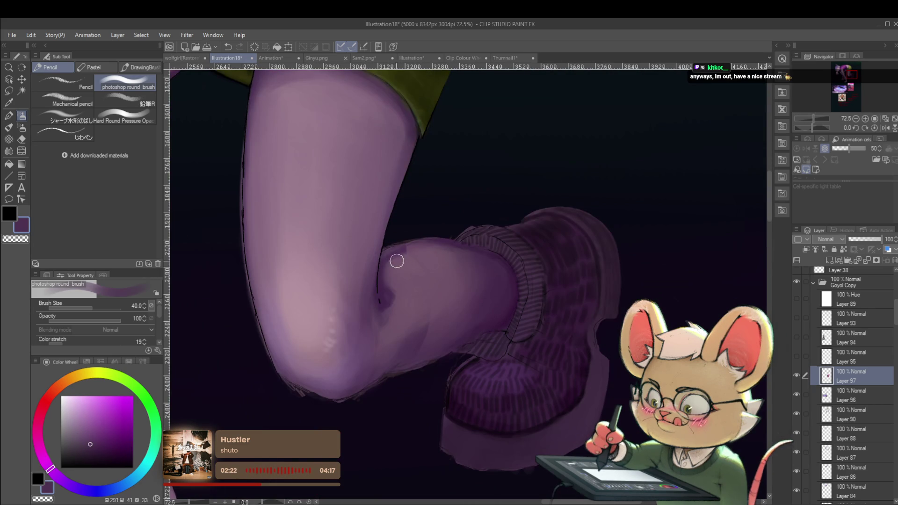
key("bracketleft")
key("bracketleft")
key("bracketleft")
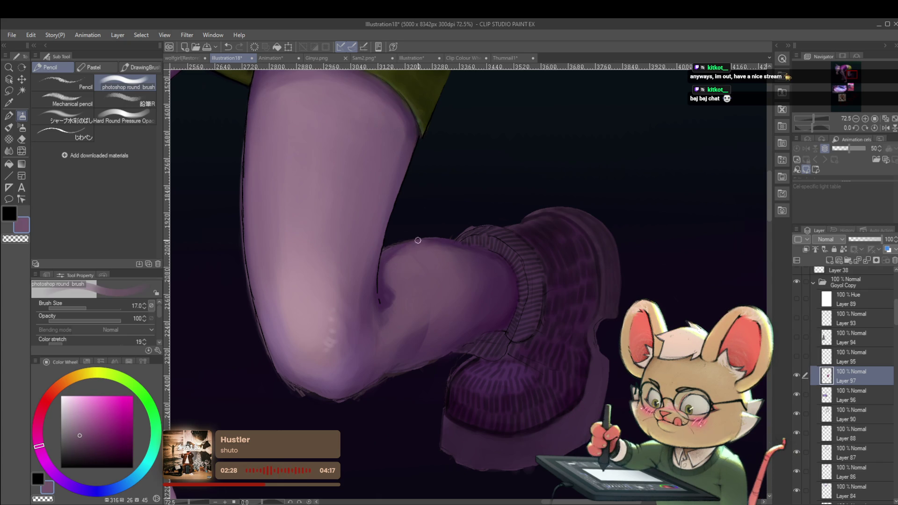
left_click_drag(387, 266, 402, 259)
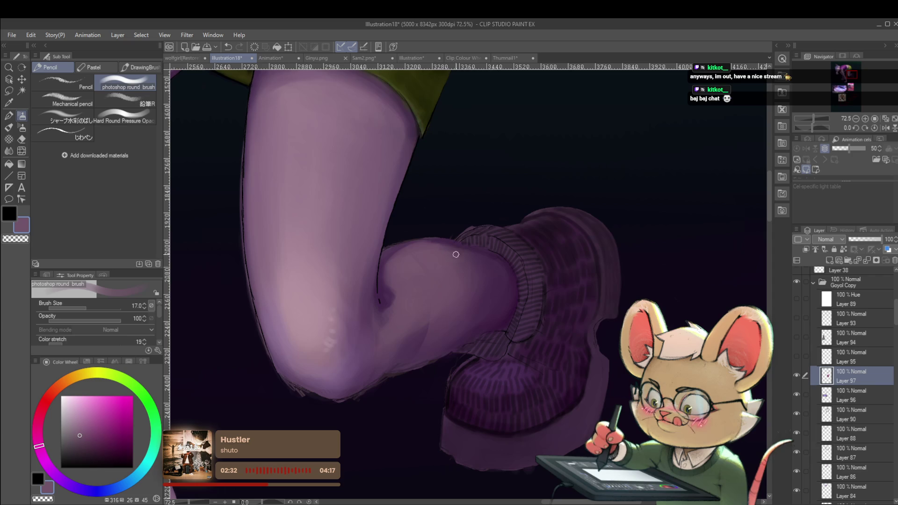
Zoom out and flip the canvas horizontally to check the drawing mirrored.
scroll(452, 250, "down", 5)
scroll(627, 288, "down", 1)
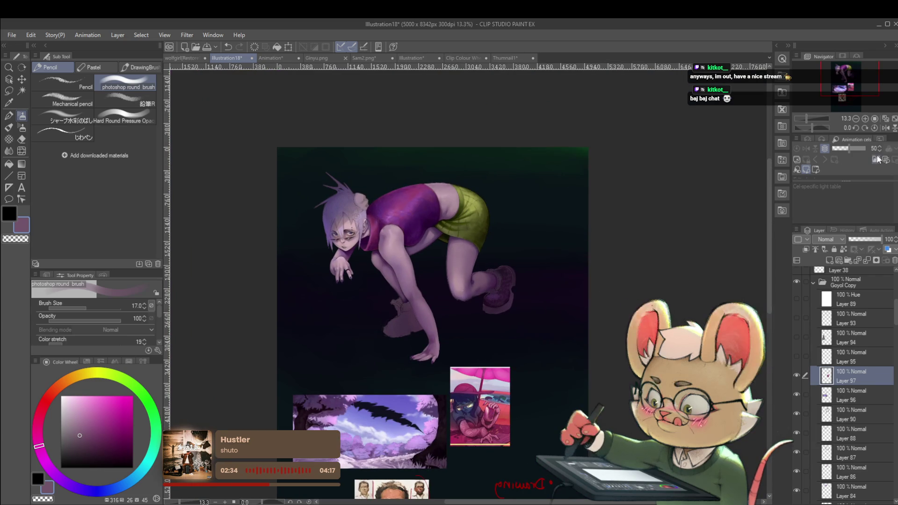
left_click(886, 127)
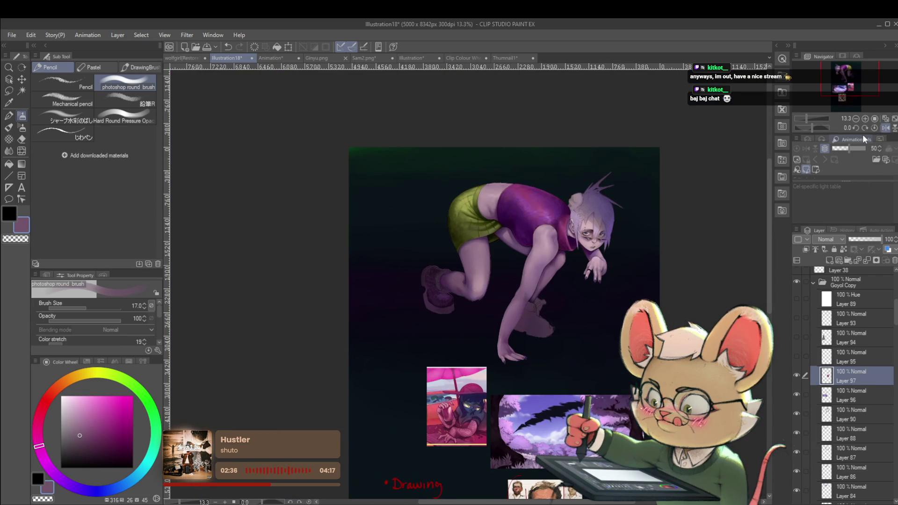
scroll(551, 267, "up", 2)
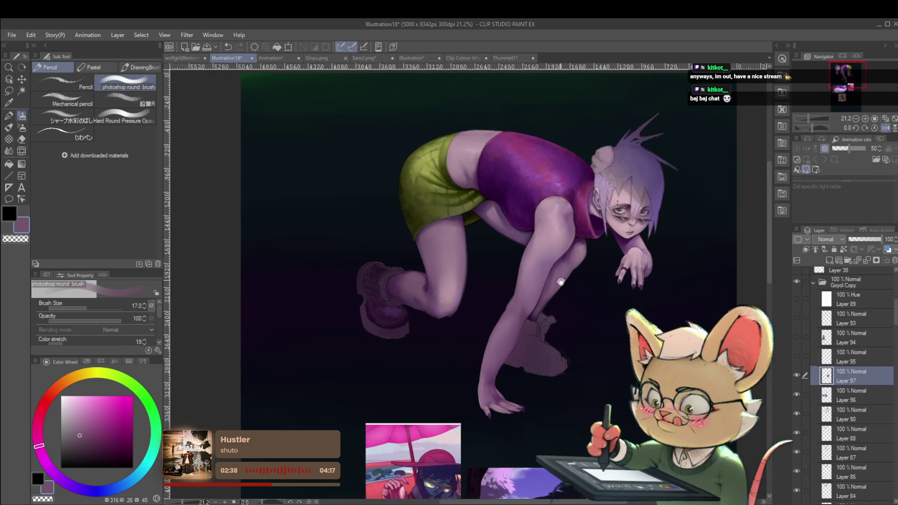